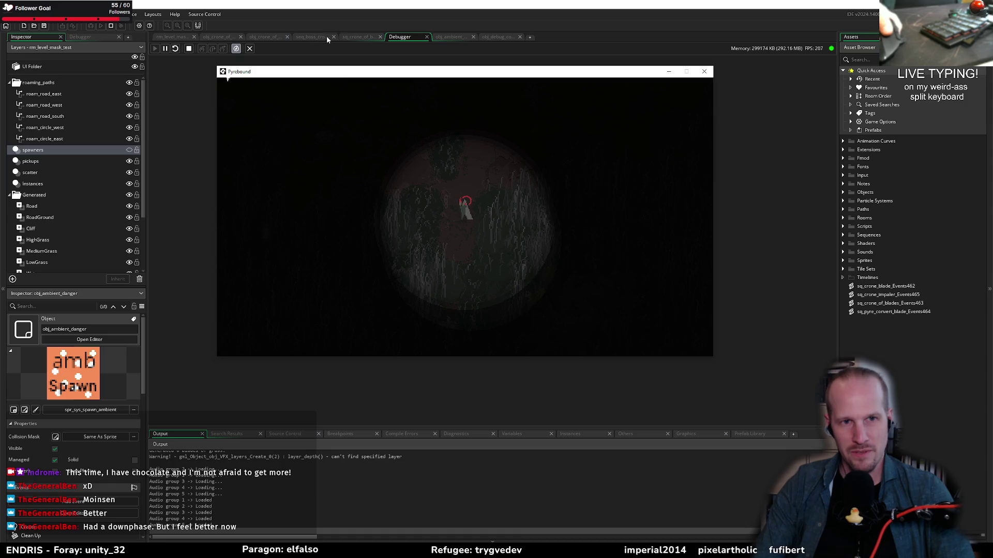
- Close the running game and view the obj_ambient_danger code with its debug-drawing events
click(450, 37)
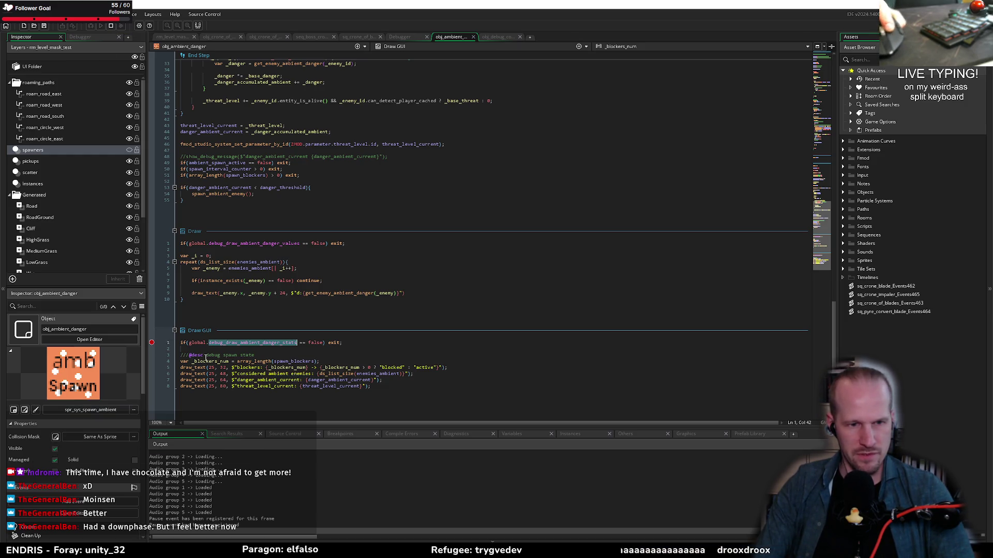
- Set a breakpoint on Draw line 4, then debug-launch Pyrebound from the rm_level_mask_test room
click(151, 244)
click(151, 243)
click(152, 262)
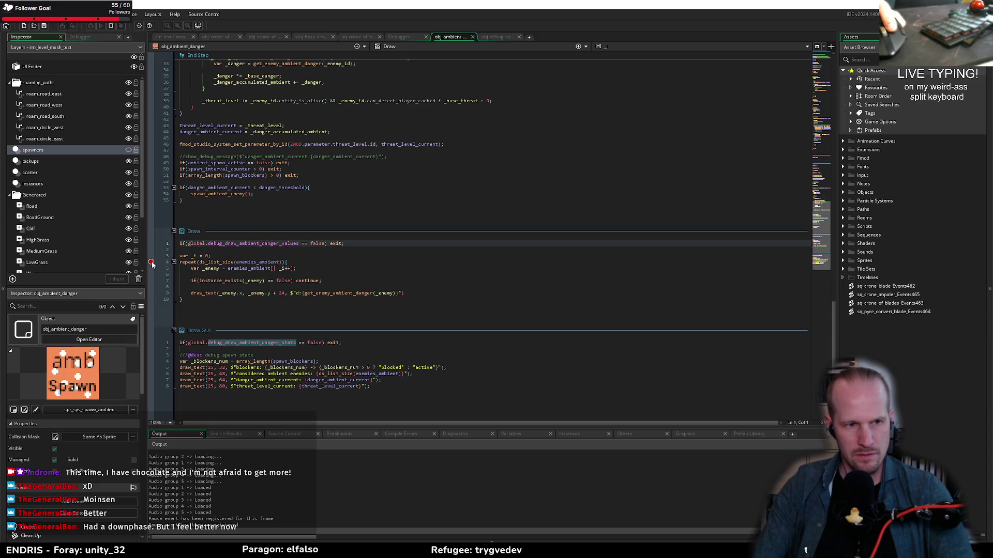
click(159, 39)
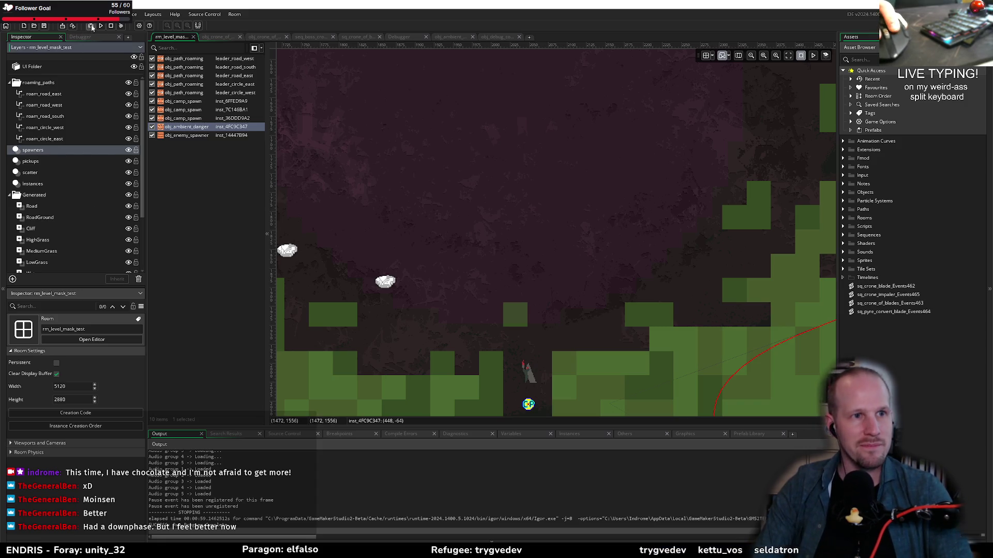
click(90, 26)
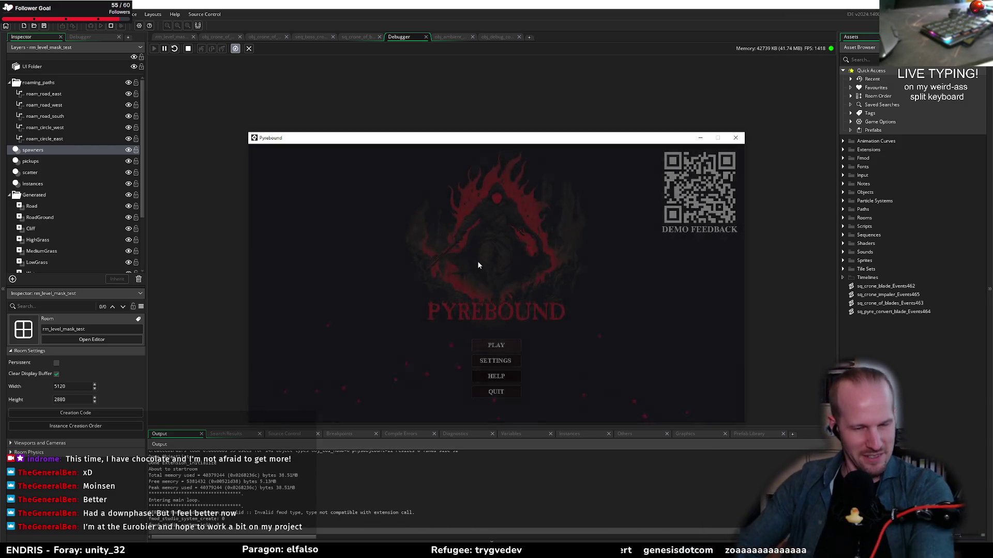
- Start a new game and turn on ambient danger stats drawing in the debug overlay
click(491, 347)
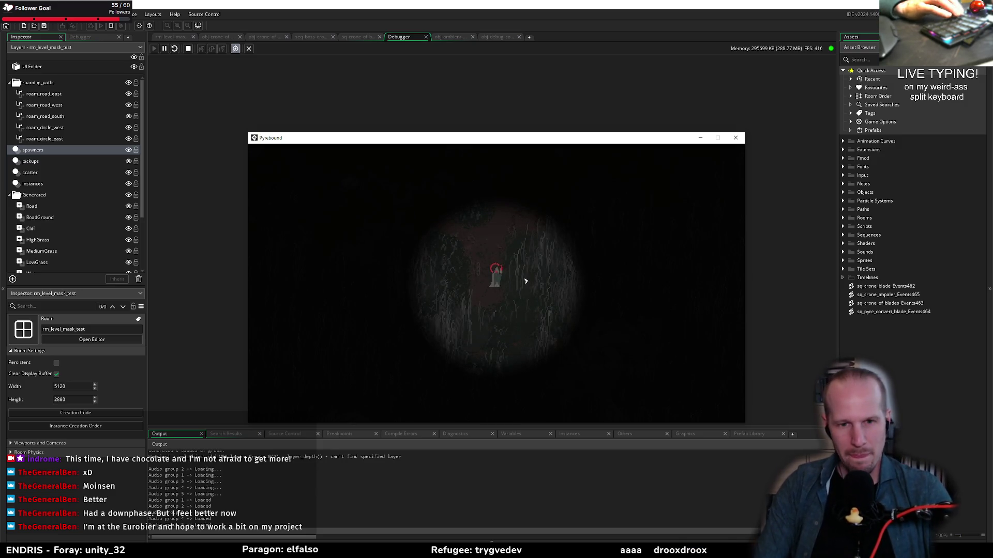
key(w)
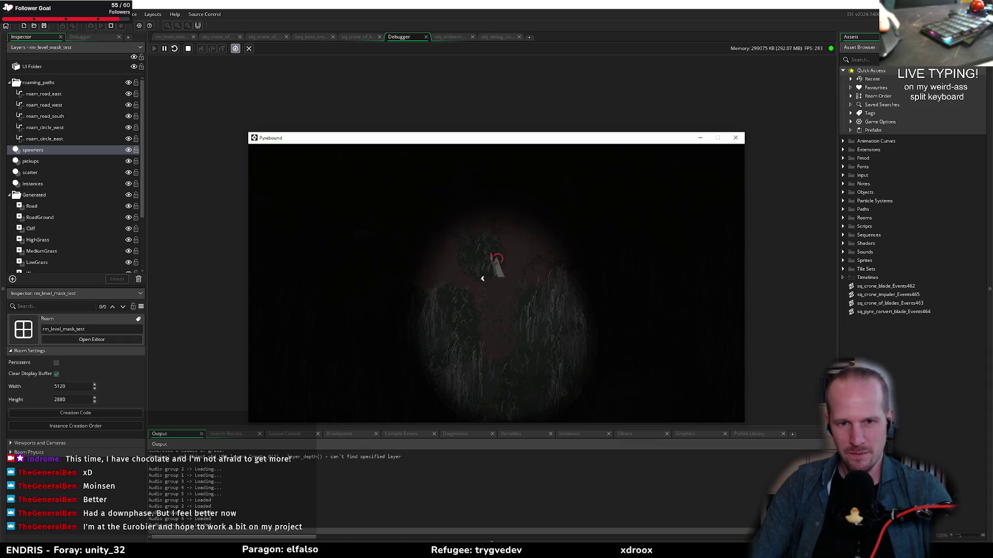
key(F1)
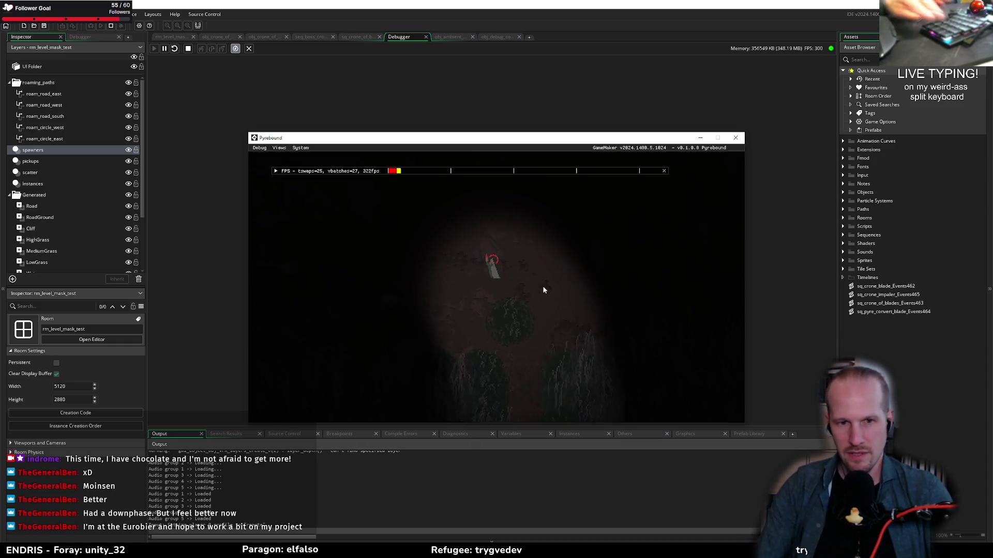
click(280, 149)
click(294, 184)
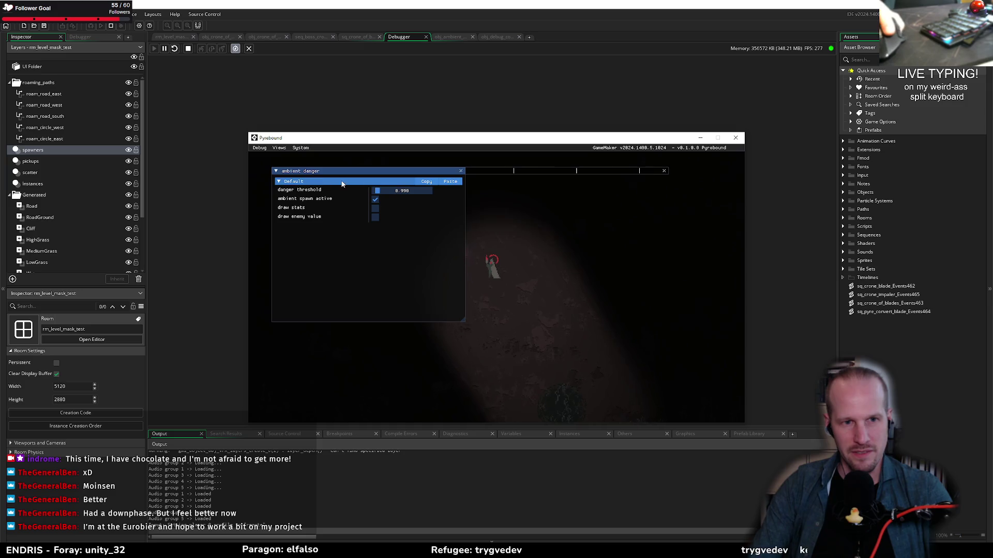
click(373, 207)
- Close the overlay, walk the player to the boss fight, and pause the game
key(F1)
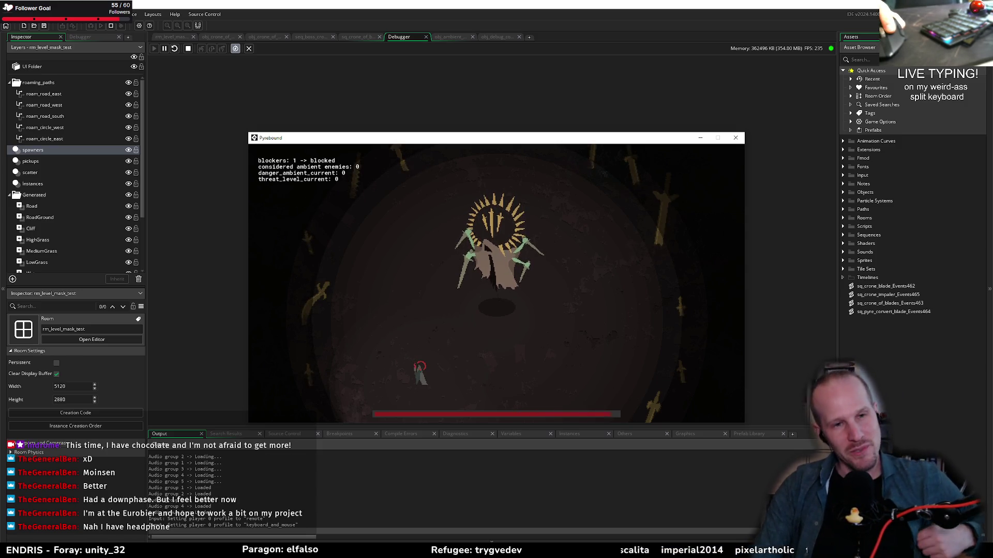
key(w)
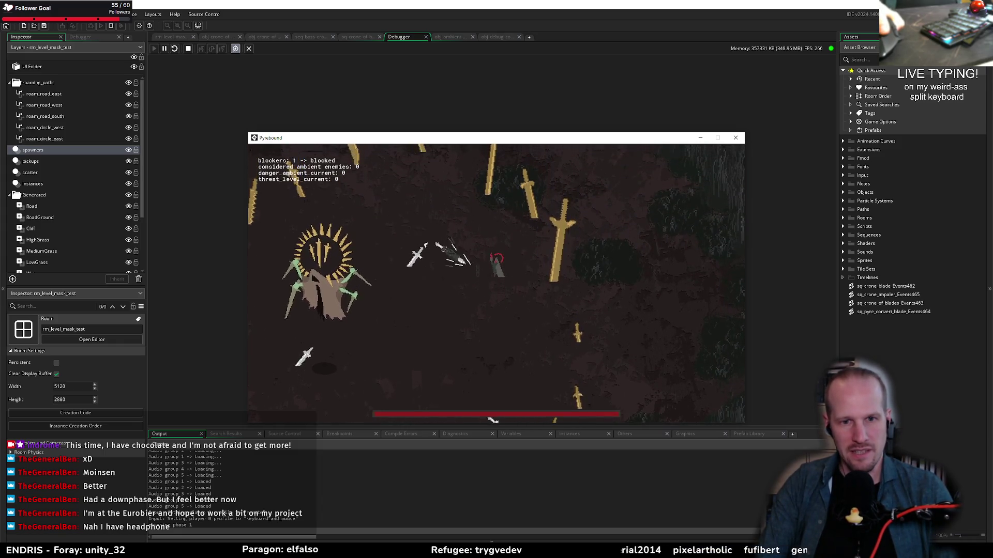
key(Escape)
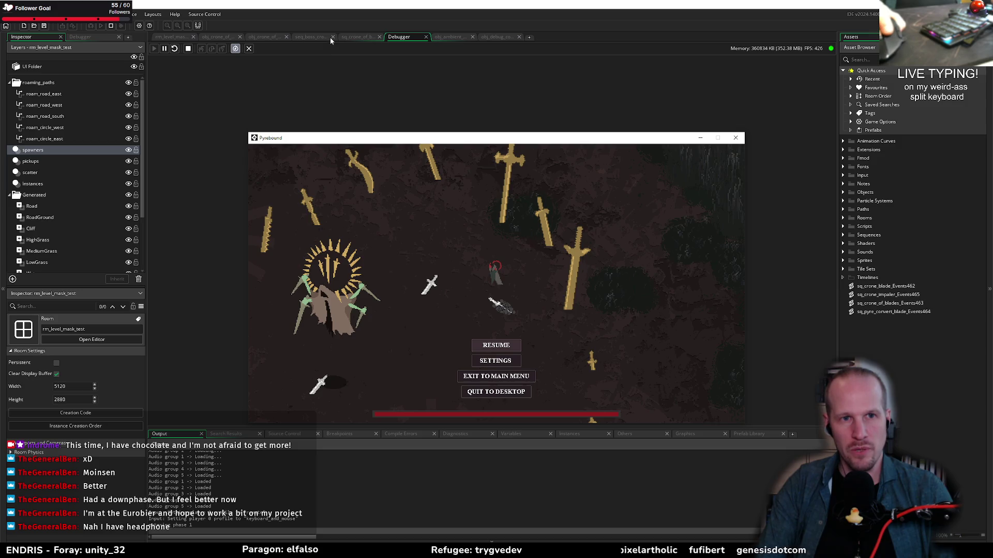
- From the sq_crone_of_blades_Events463 script, search the project for spawn_blocker_remove uses
click(309, 37)
click(357, 38)
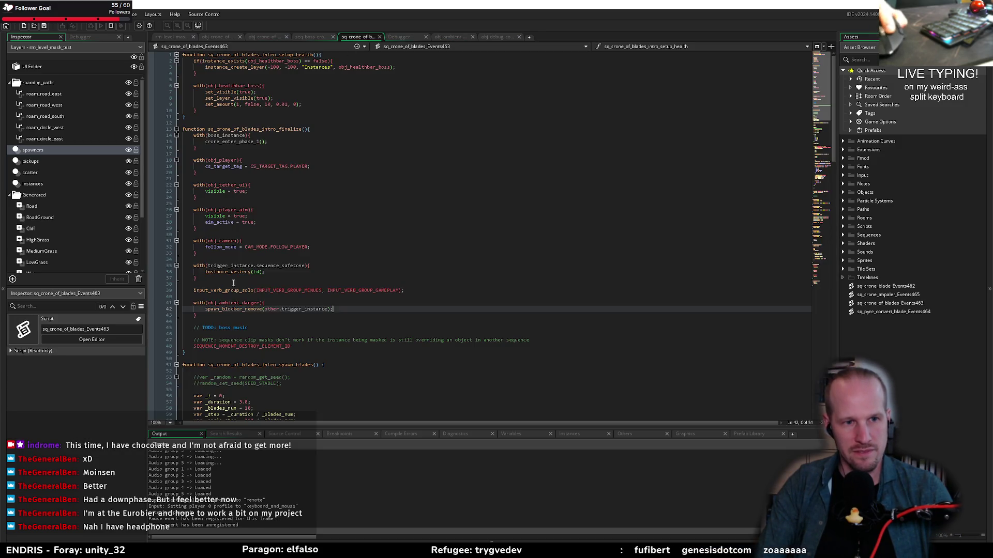
triple_click(292, 308)
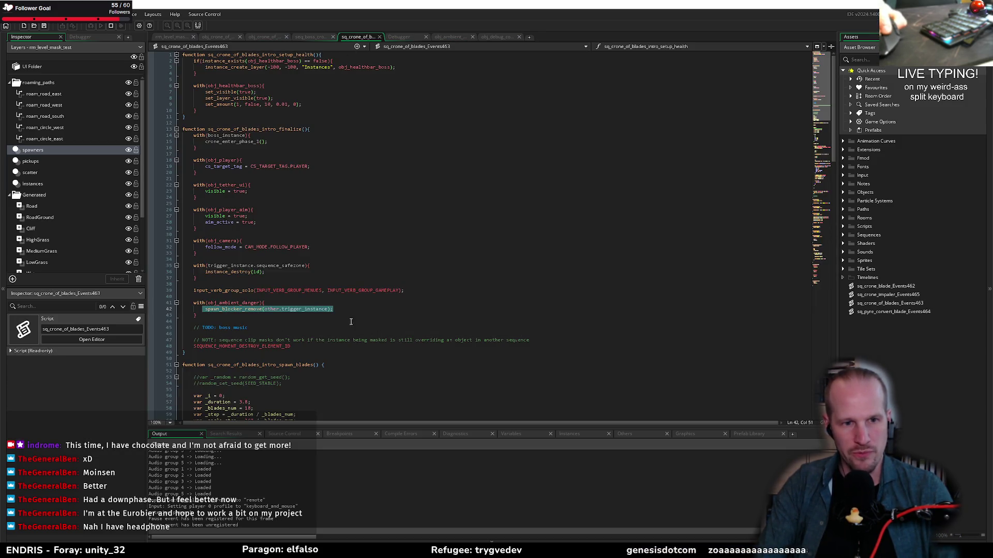
click(290, 304)
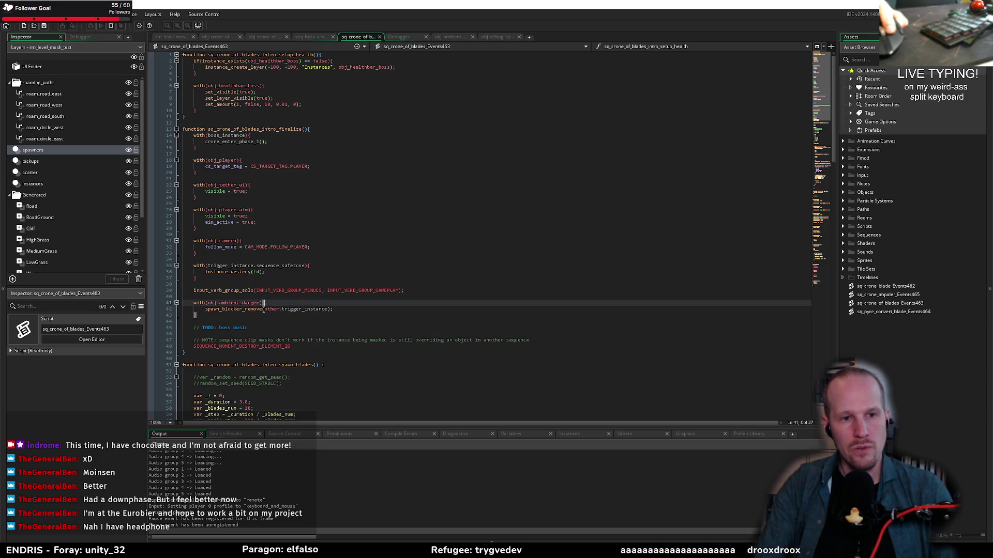
double_click(237, 308)
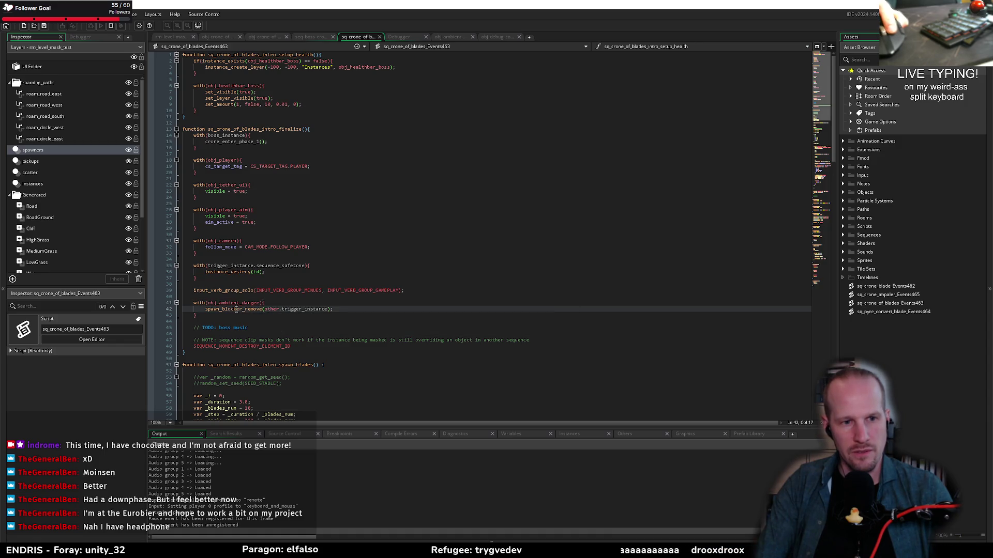
key(ctrl+shift+f)
key(Return)
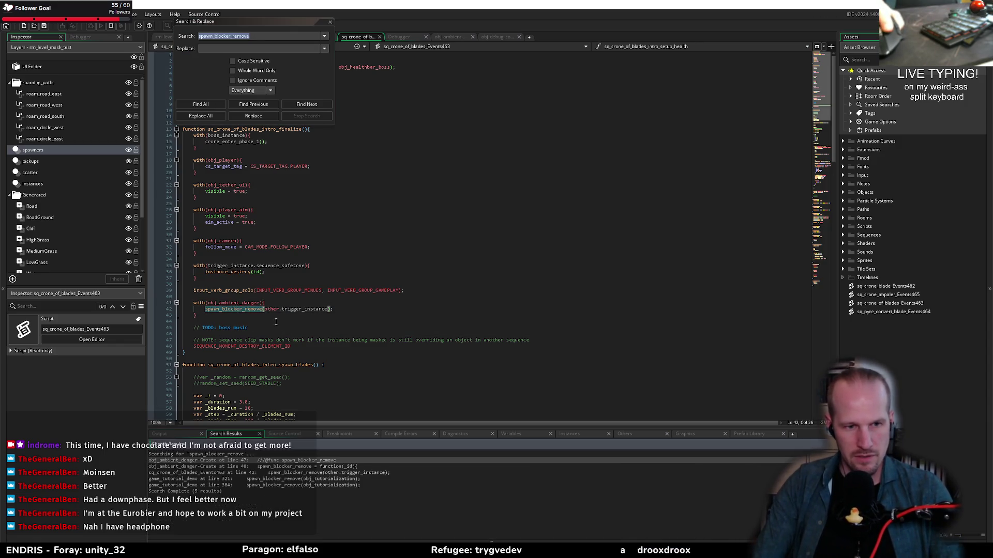
- Change the search to spawn_blocker_add and jump to its call in obj_crone_of_blades_arena
drag(233, 36, 250, 37)
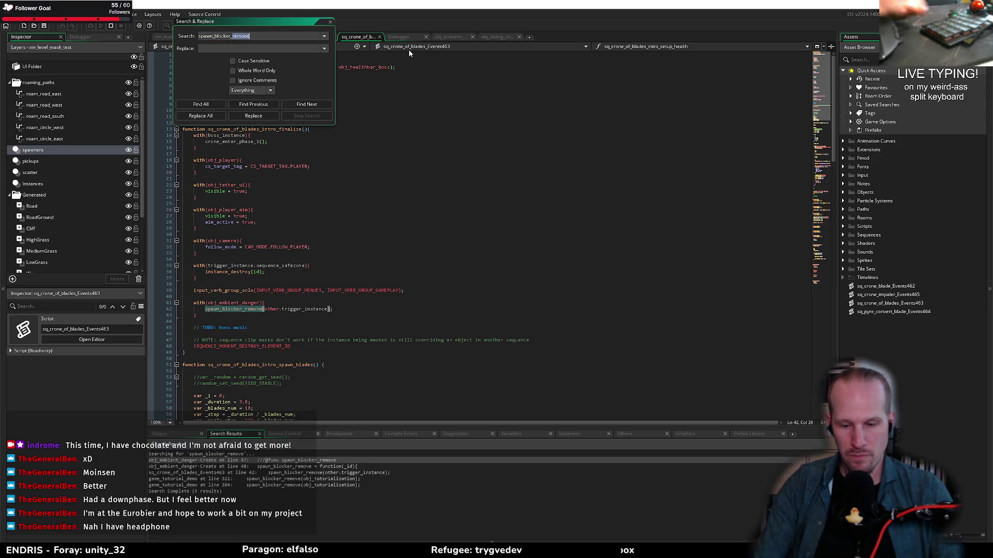
text(add)
key(Return)
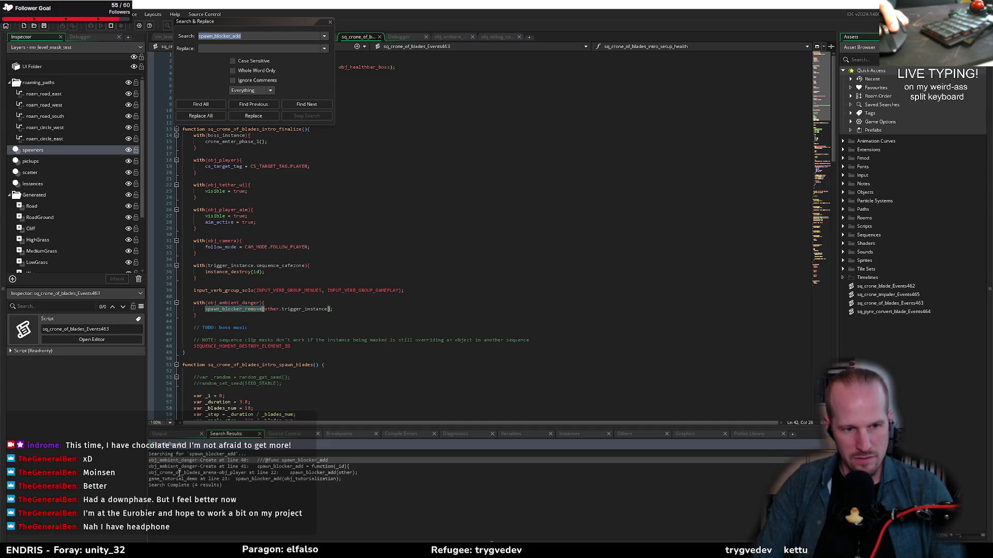
double_click(178, 472)
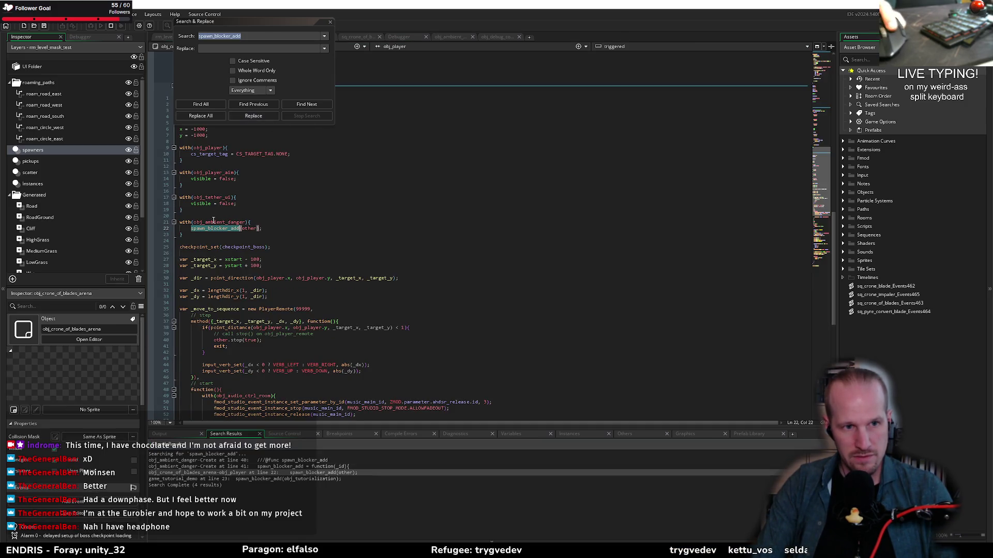
click(212, 222)
click(329, 23)
- Set a breakpoint on line 22, the spawn_blocker_add(other) call
scroll(244, 209, up, 2)
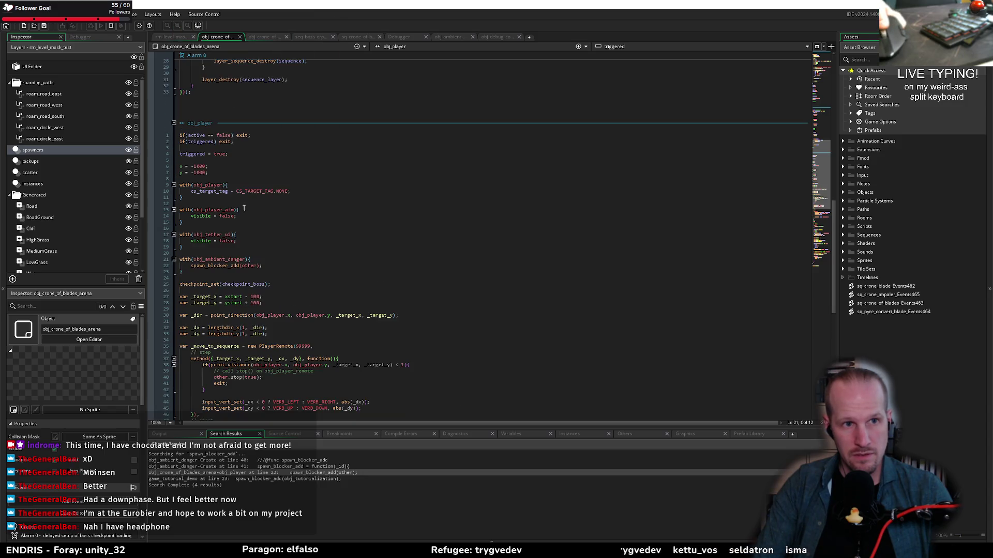
double_click(247, 267)
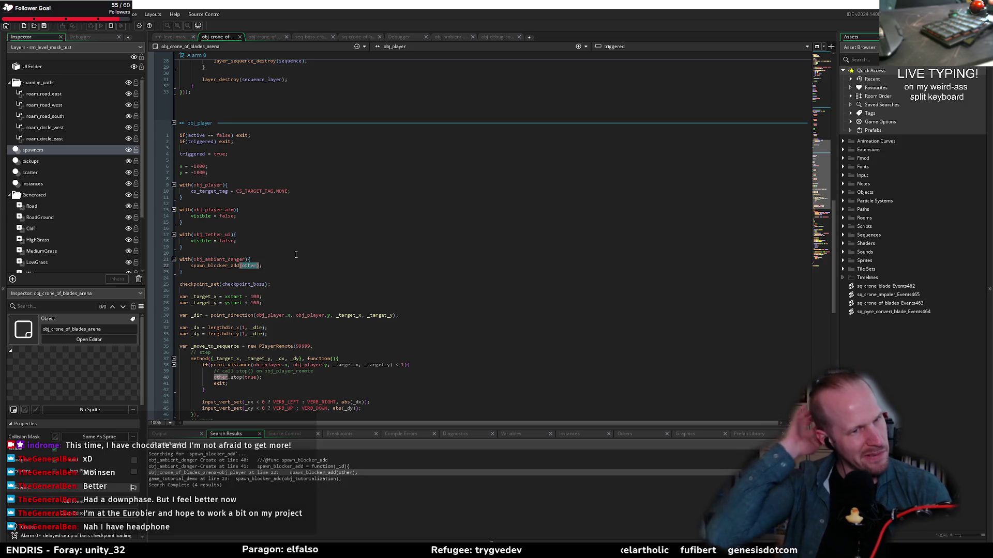
click(151, 266)
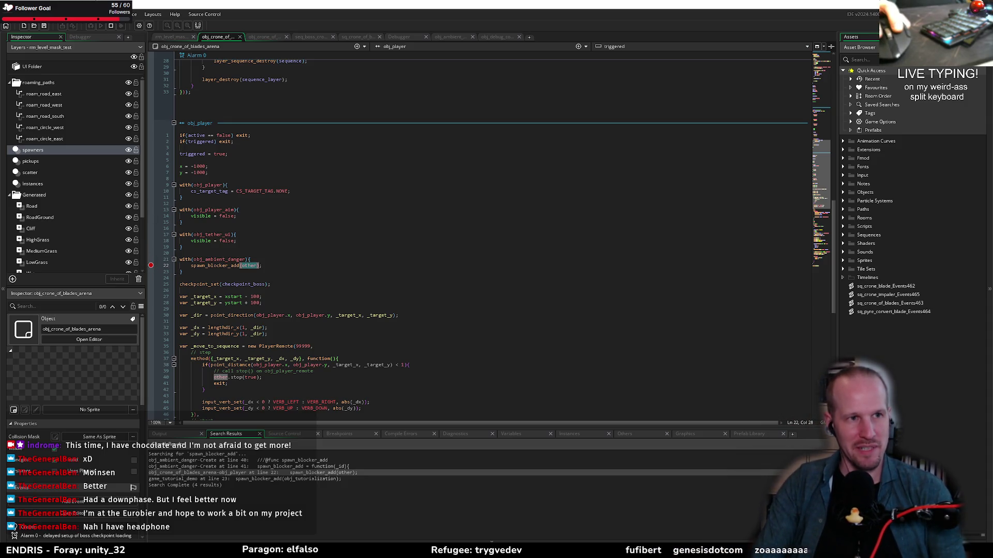
- Start a debug run with F6 and begin a new game until the line 22 breakpoint hits
key(F6)
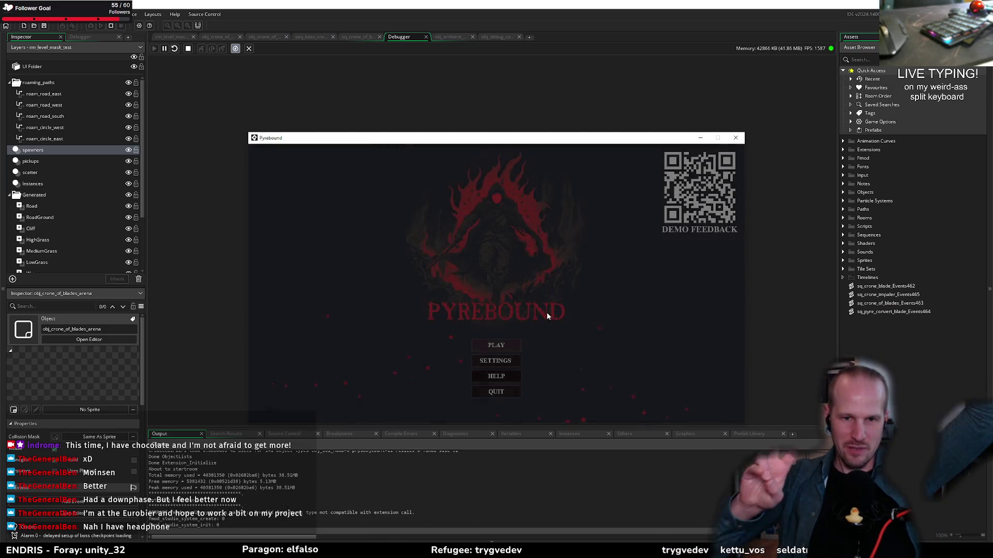
click(500, 346)
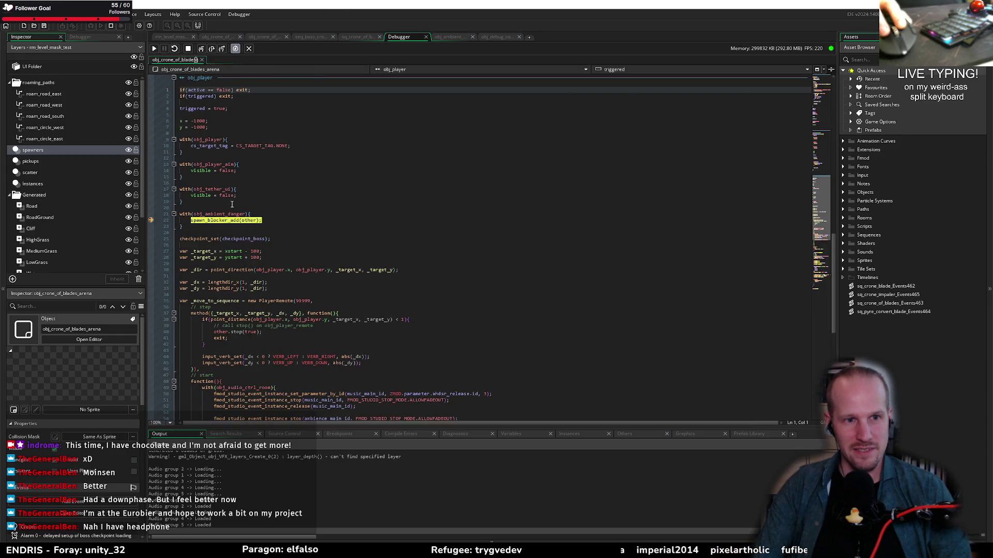
- Look over the code at the halted breakpoint, then resume the game
mouse_move(247, 220)
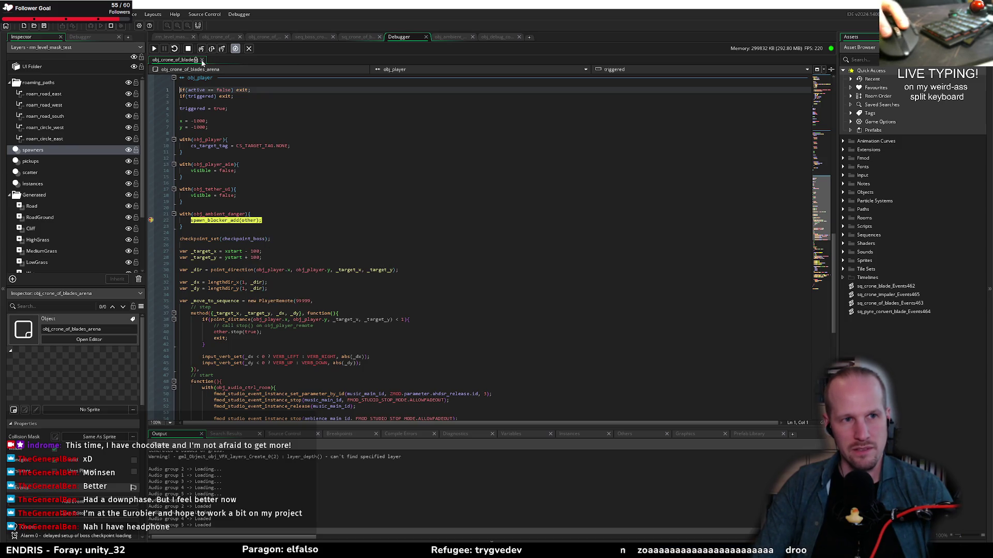
scroll(291, 308, down, 15)
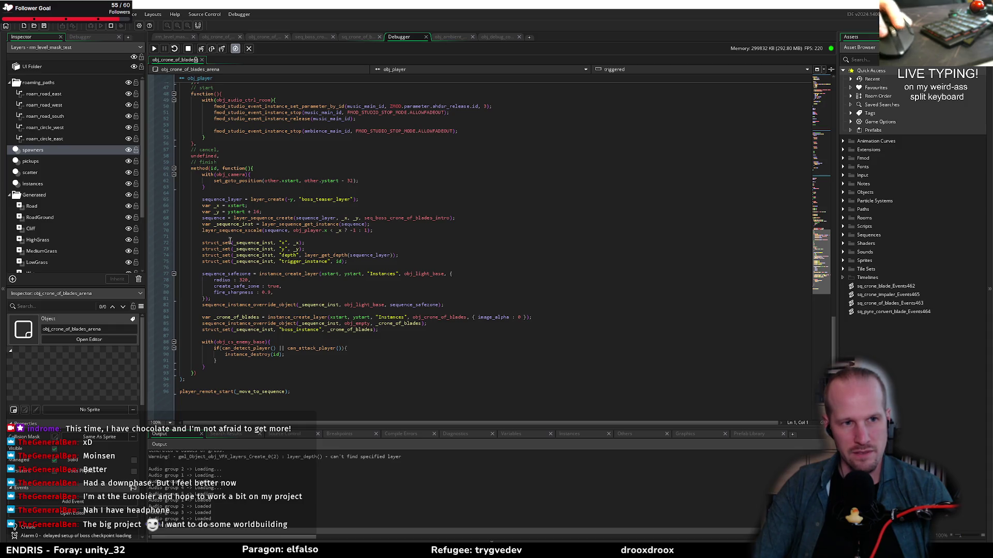
scroll(243, 249, up, 6)
scroll(325, 366, down, 2)
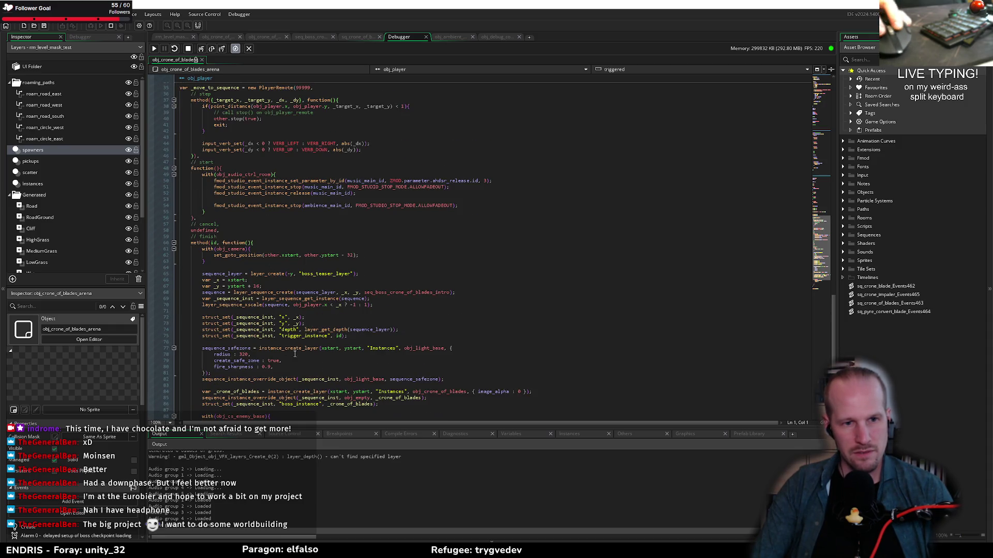
click(154, 49)
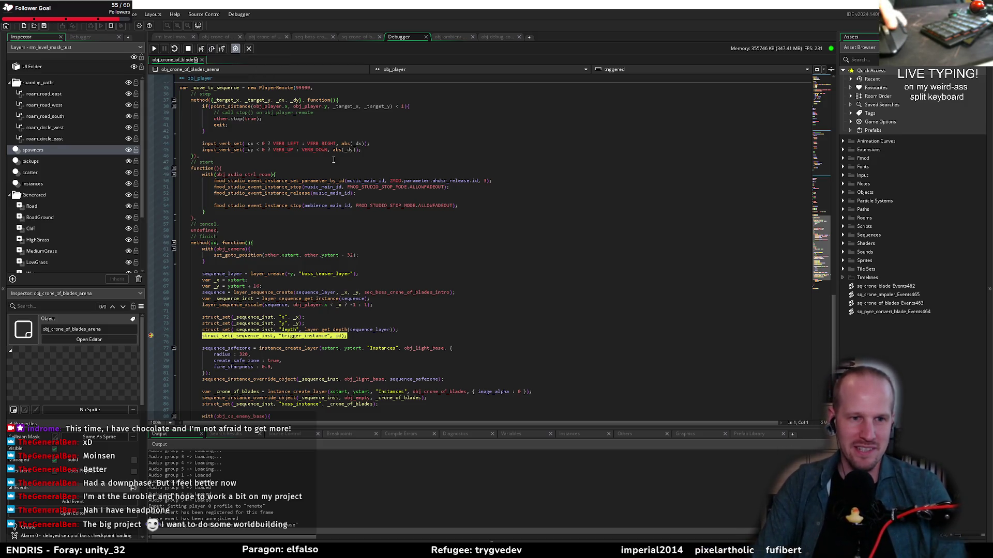
- Halted at line 75's trigger_instance call, show the debugger's Variables values
click(322, 244)
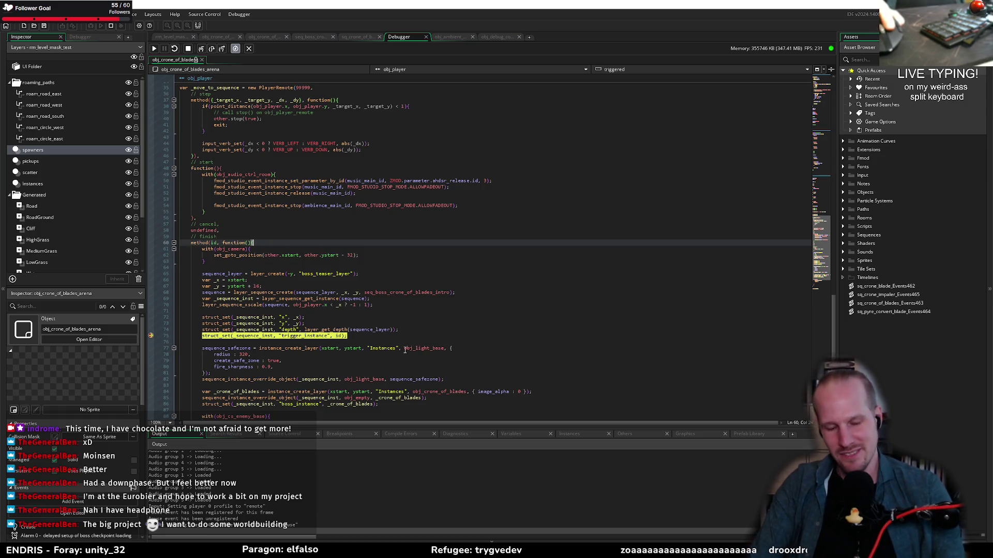
click(363, 336)
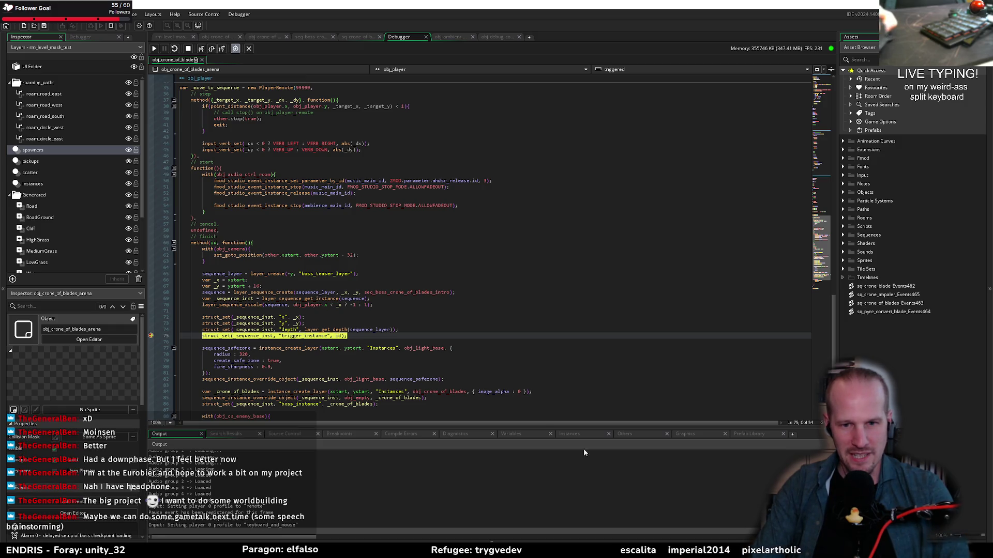
mouse_move(339, 337)
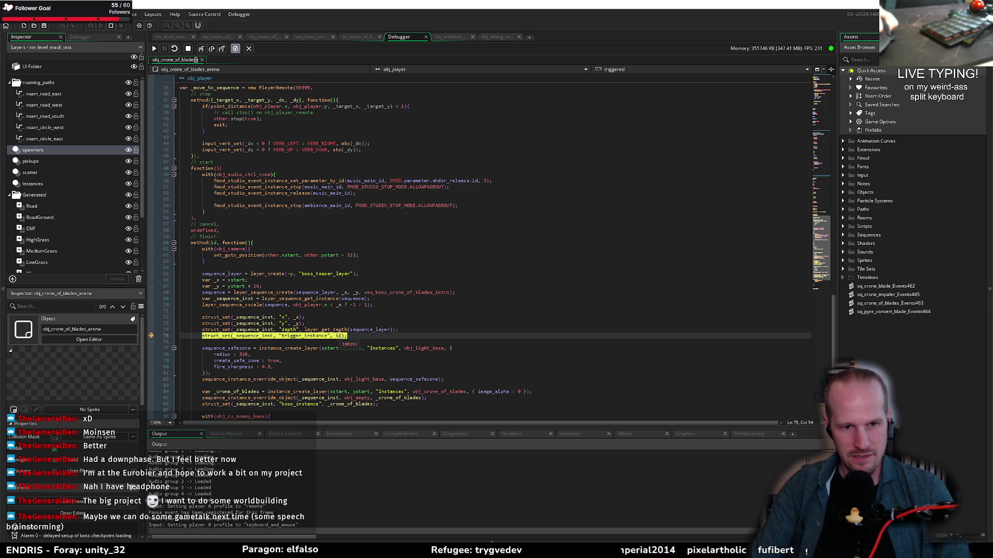
click(527, 434)
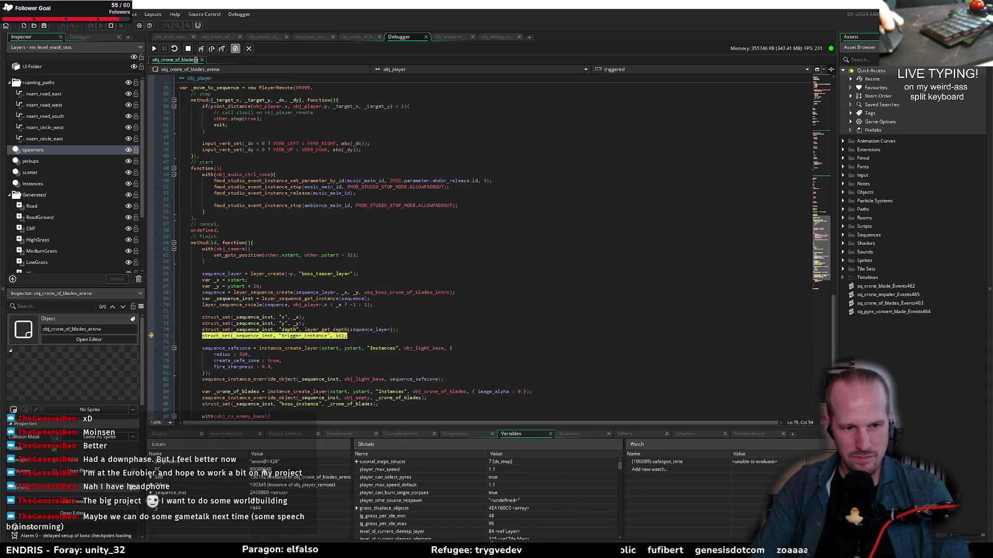
- Break on line 42's spawn_blocker_remove call in sq_crone_of_blades_Events463, then continue from the Debugger
drag(352, 484, 374, 484)
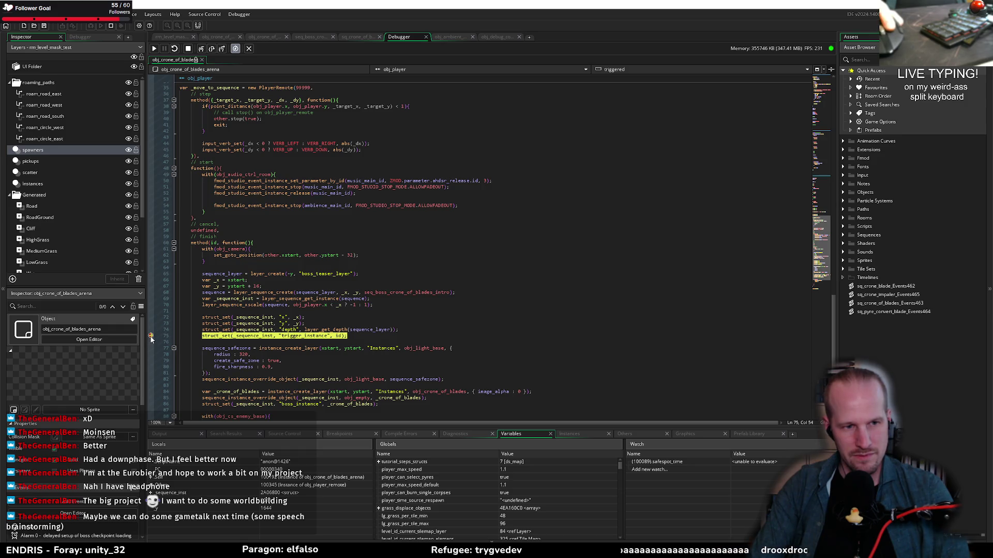
click(342, 37)
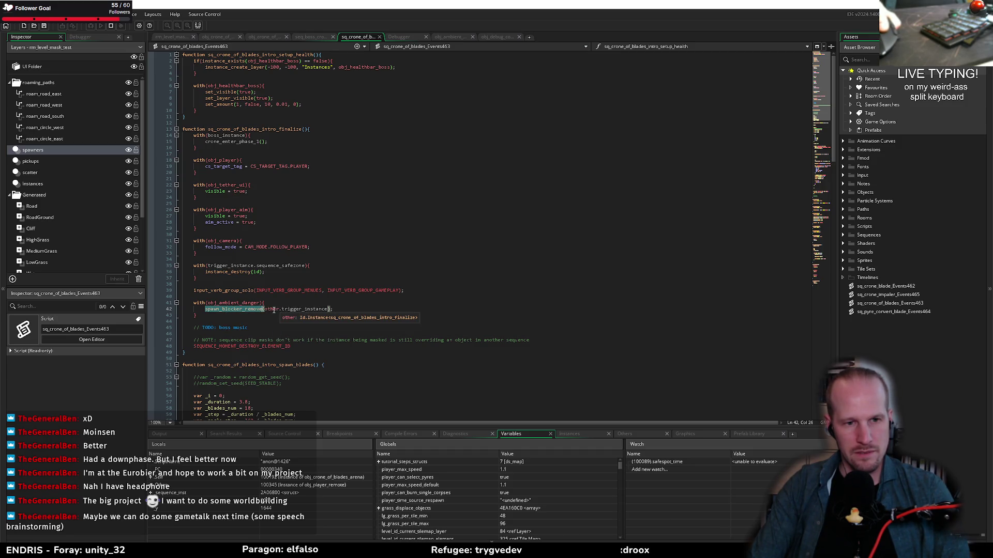
click(151, 308)
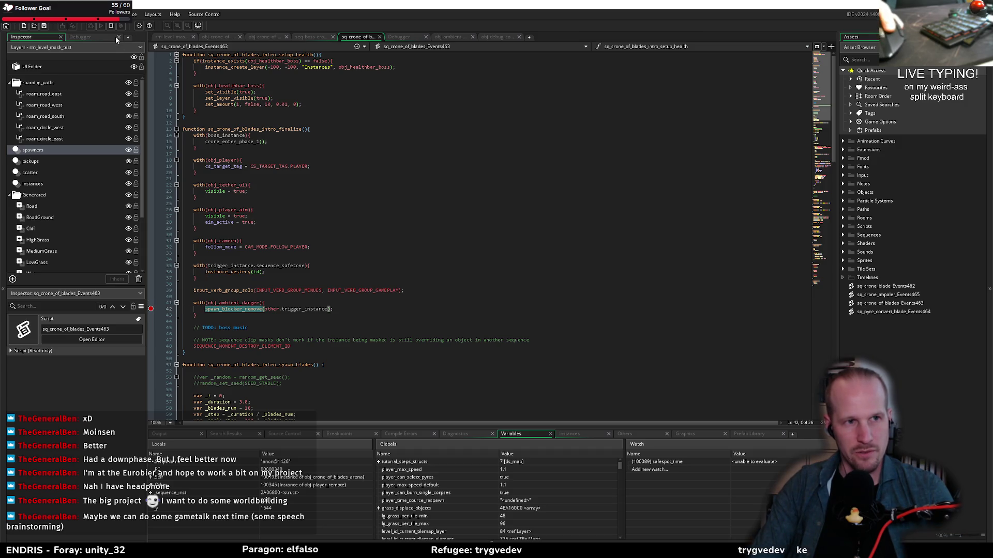
click(415, 34)
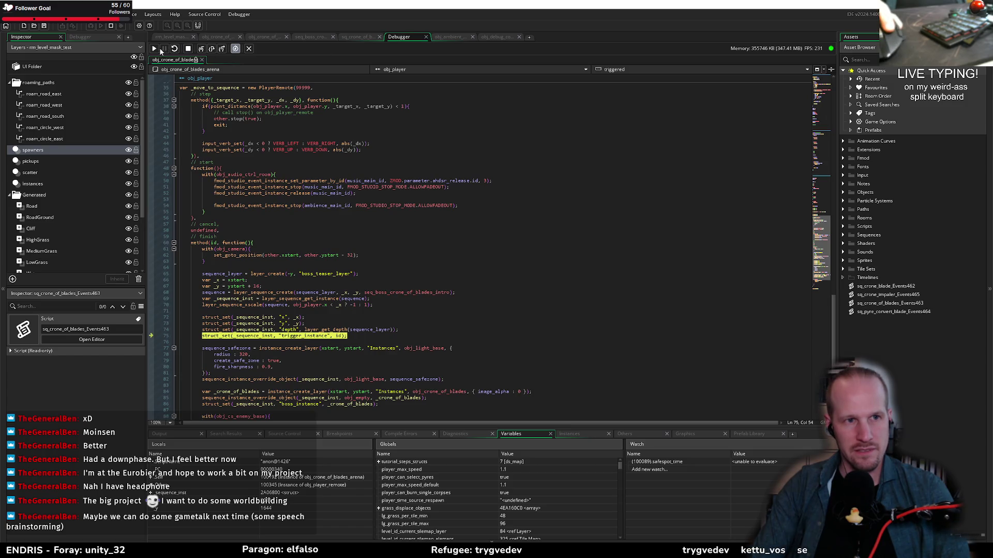
click(153, 48)
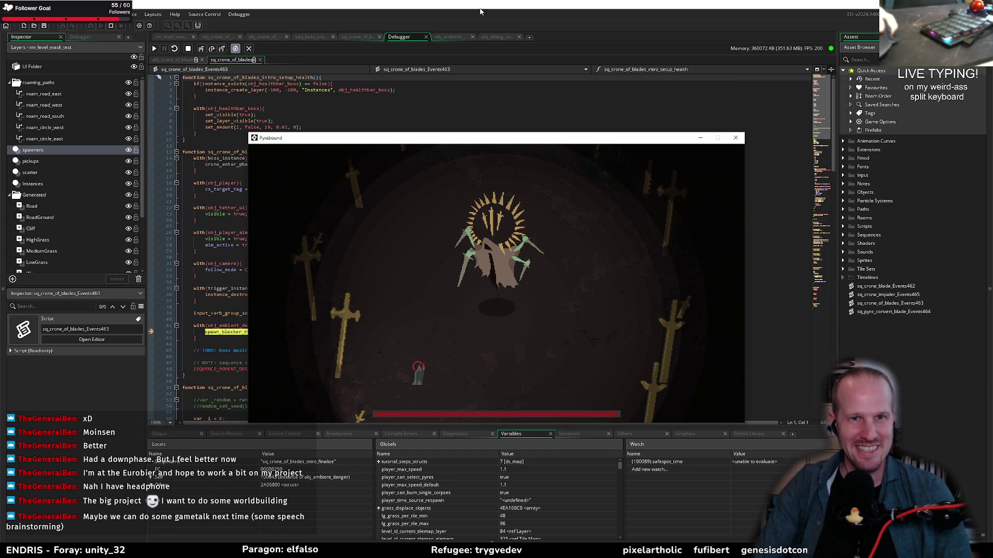
- Step into spawn_blocker_remove in obj_ambient_danger, go to line 50, then switch to Obsidian
click(439, 6)
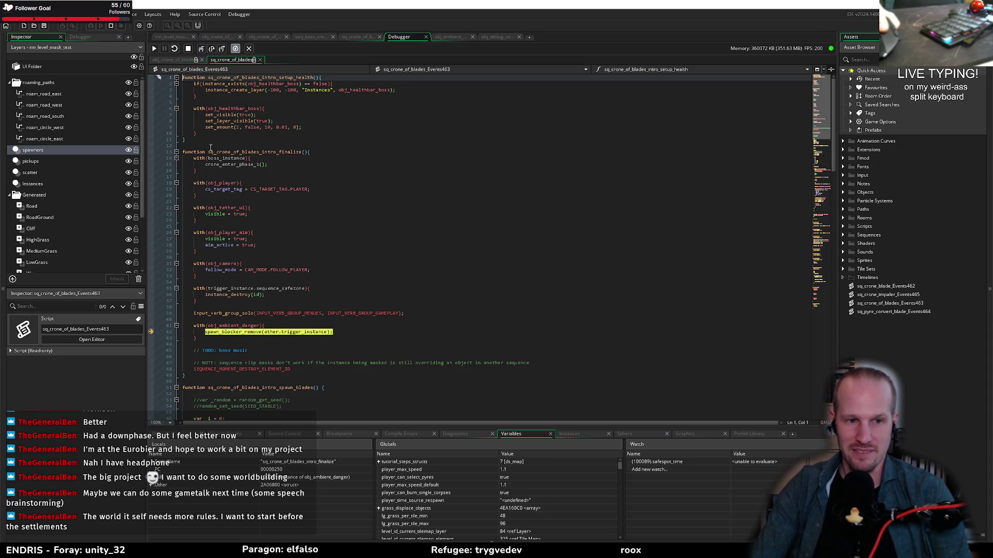
mouse_move(272, 332)
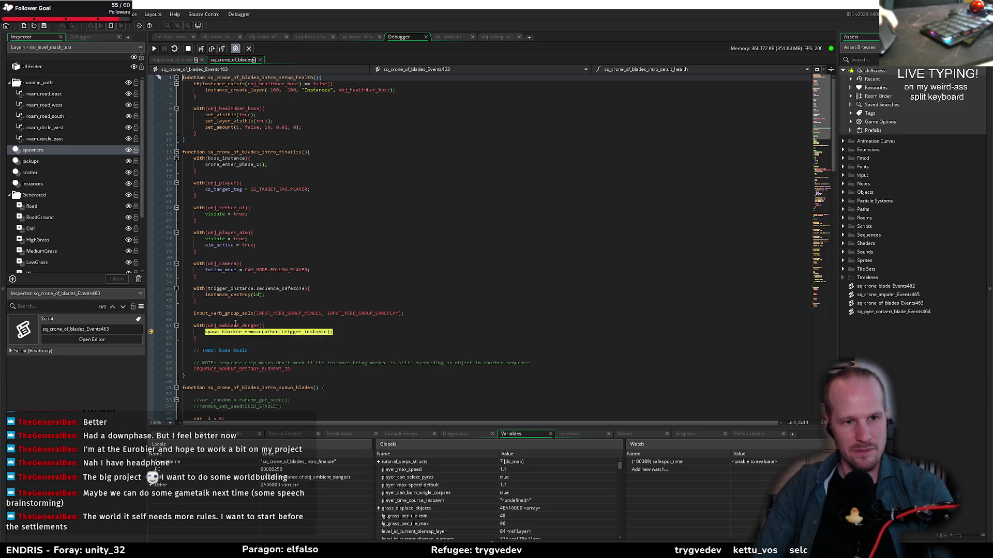
click(207, 48)
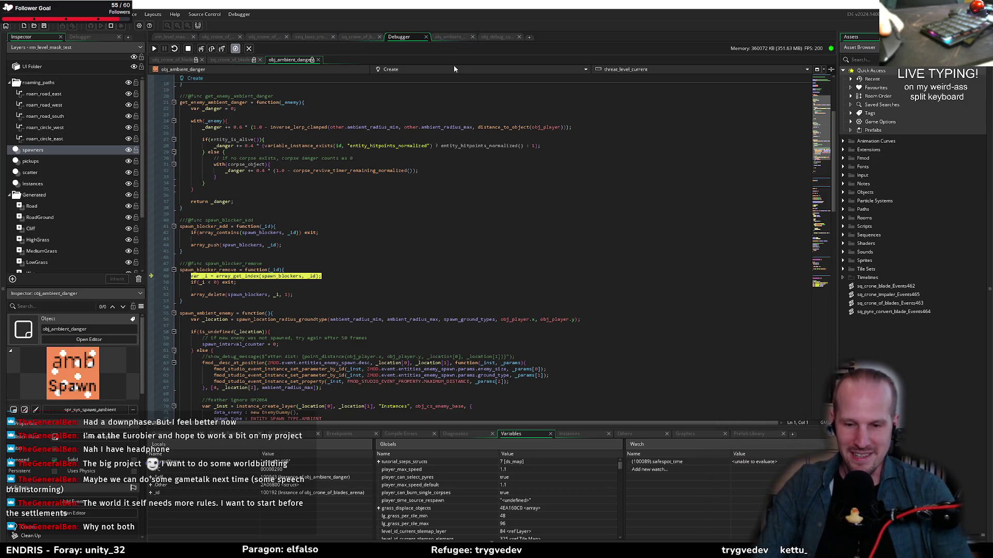
click(286, 284)
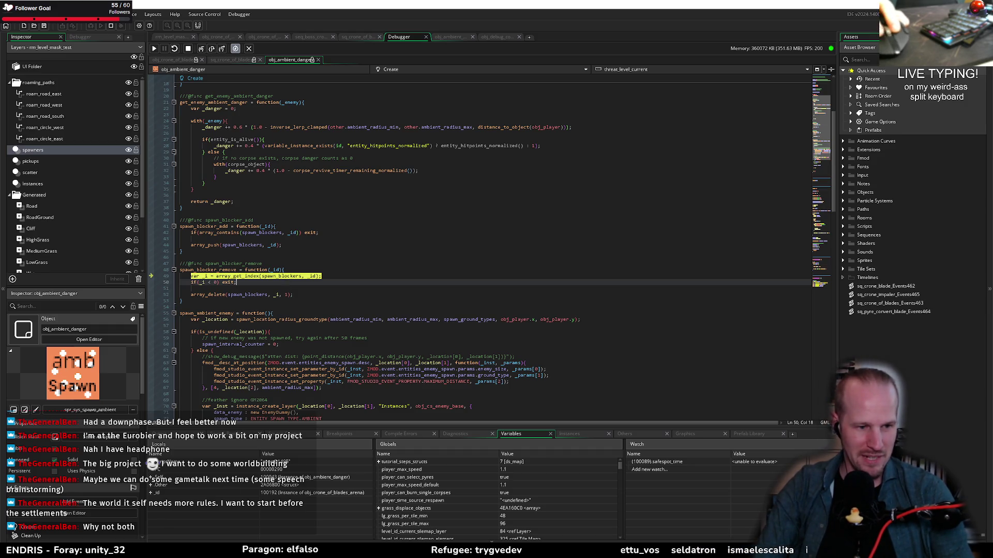
key(alt+Tab)
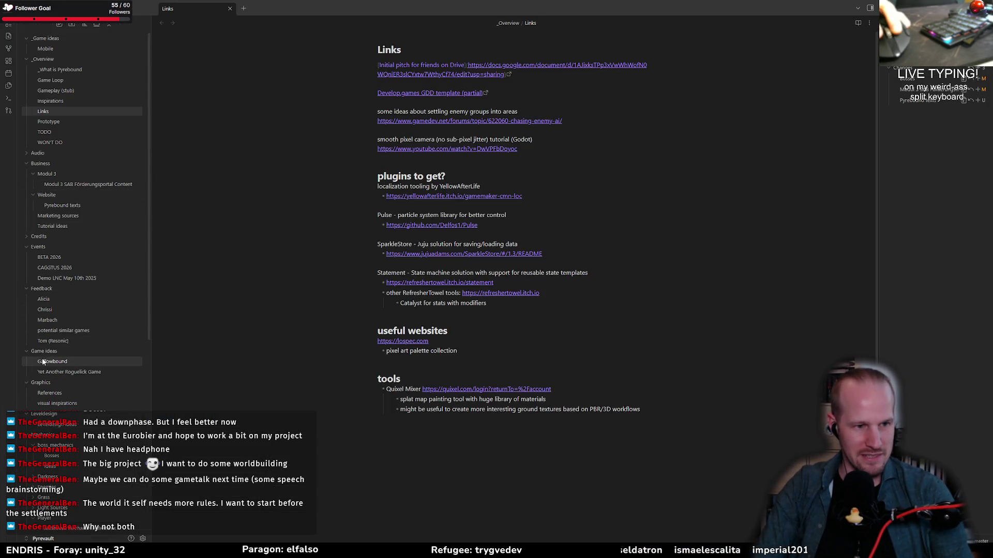
- Scroll to the World folder and open the Conflagration, then Story synopsis notes
scroll(57, 371, down, 3)
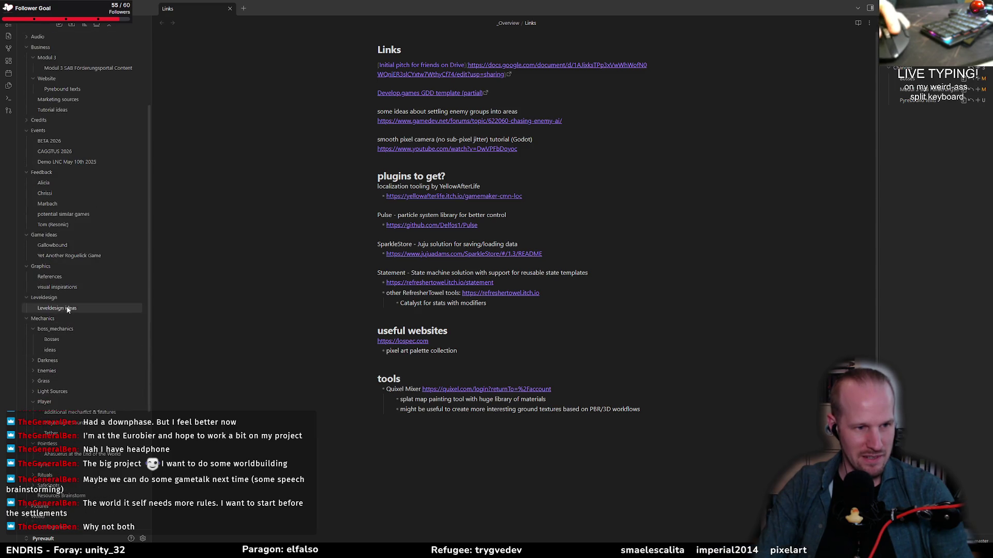
scroll(51, 375, down, 4)
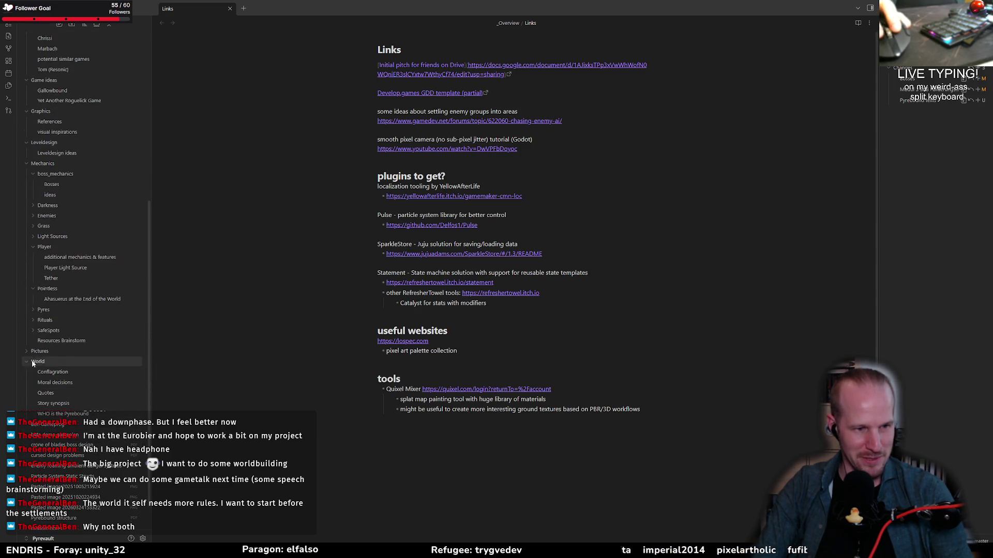
scroll(50, 361, up, 1)
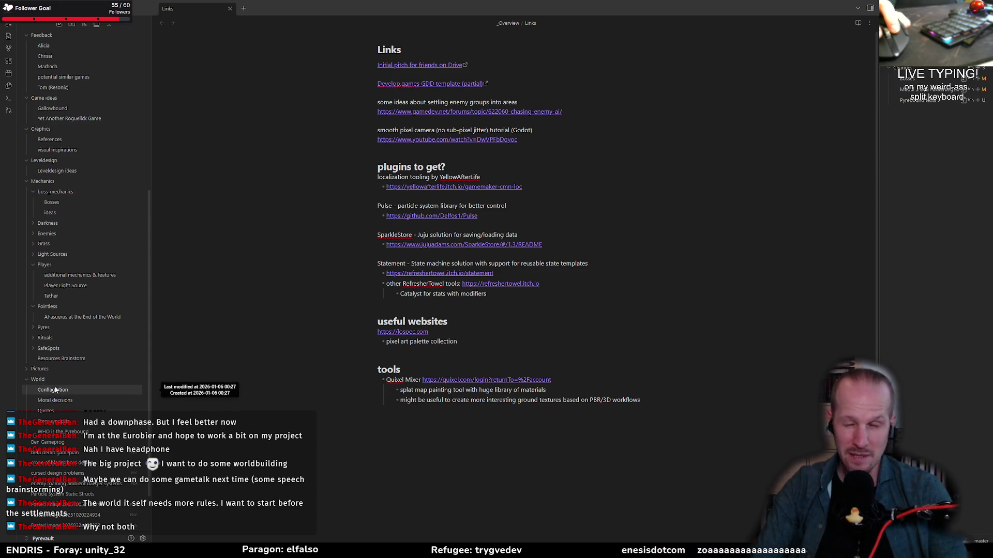
click(47, 394)
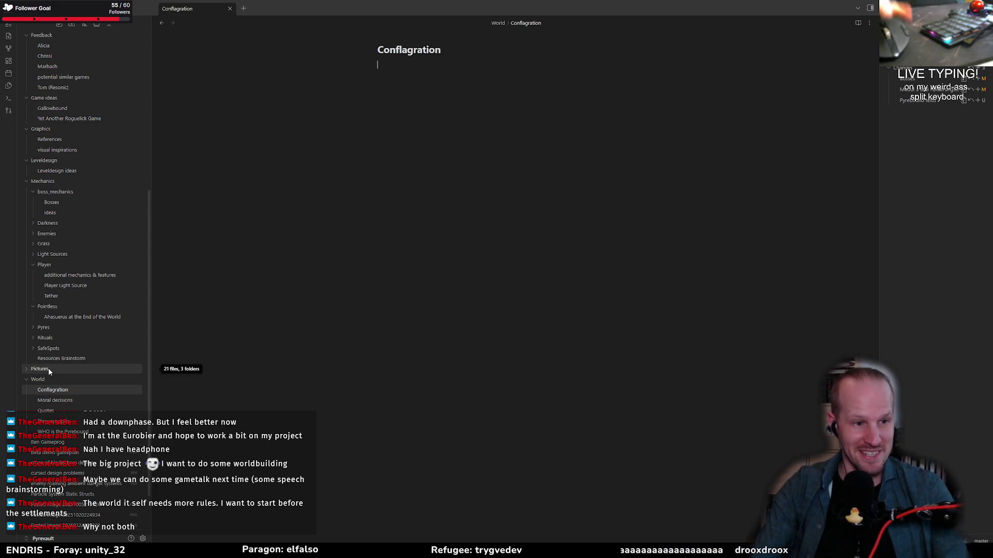
click(60, 422)
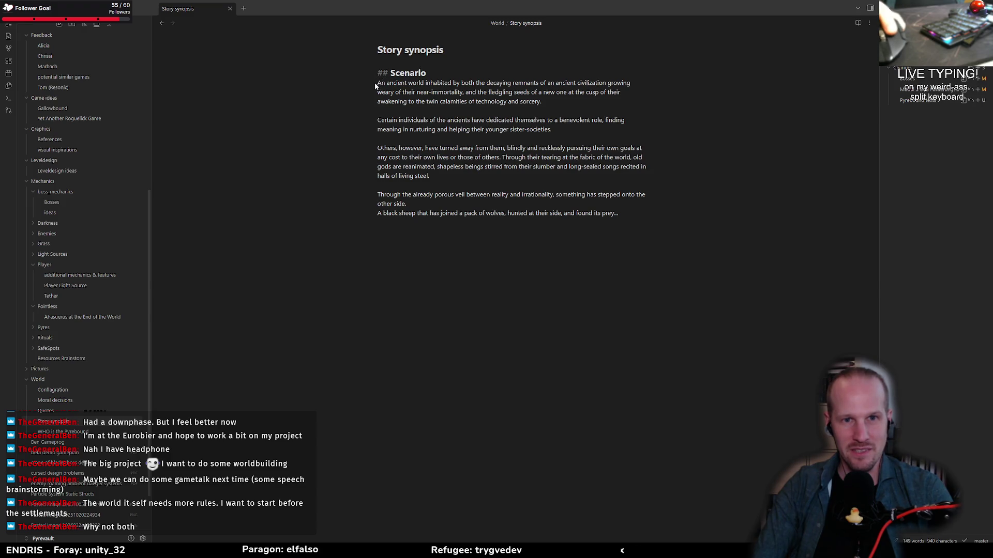
- Select the 'technology and sorcery' phrase in the synopsis, then open WHO is the Pyrebound
triple_click(544, 104)
click(488, 92)
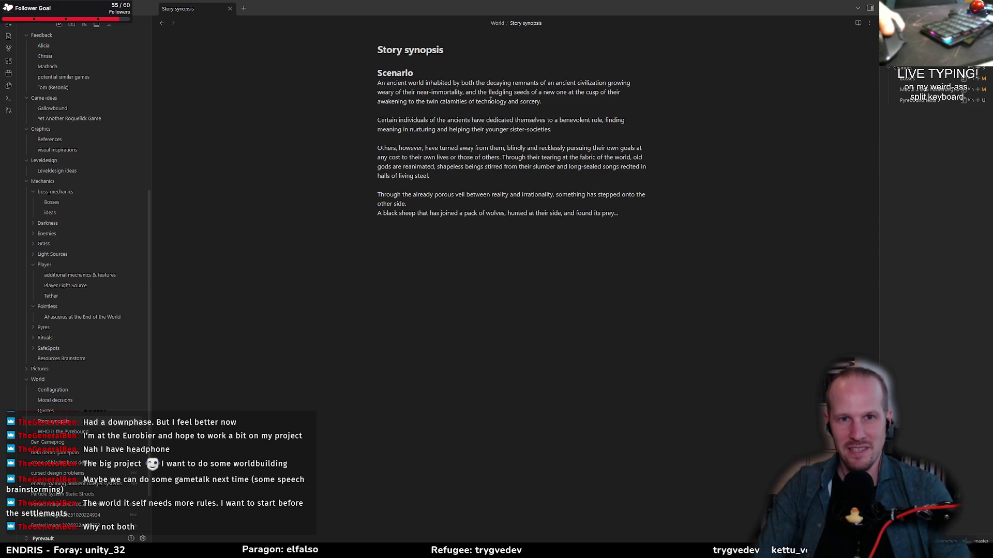
drag(476, 102, 541, 102)
click(518, 101)
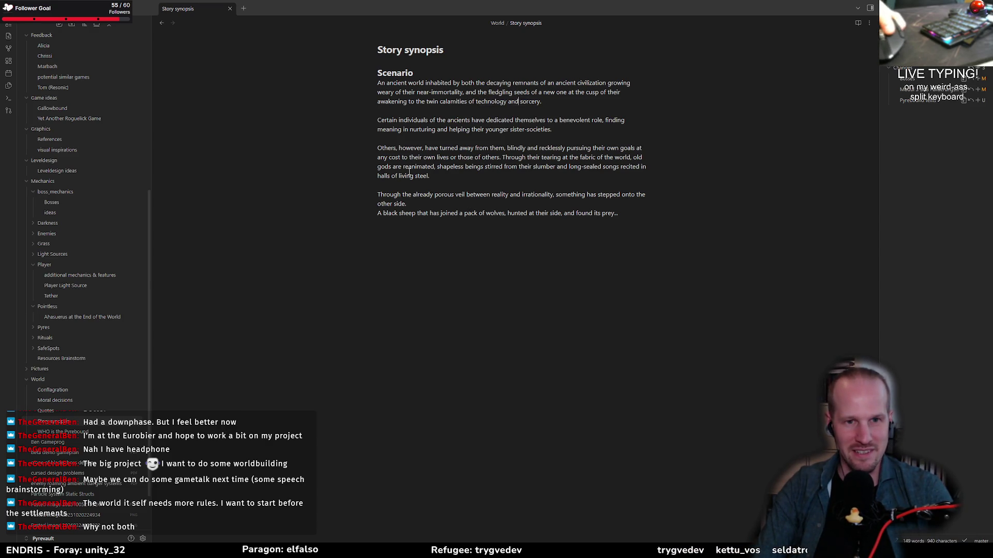
click(73, 431)
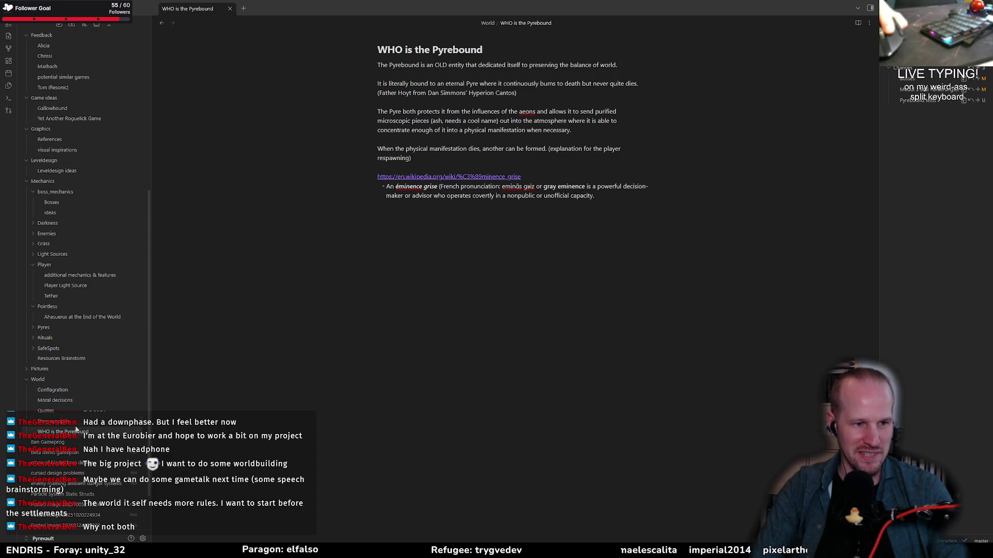
key(alt+Tab)
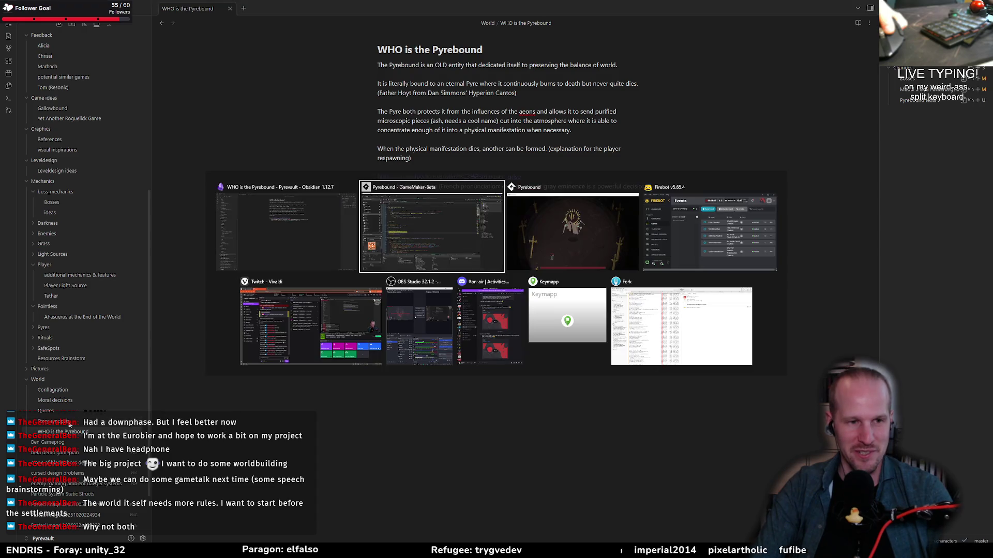
- Back in GameMaker, step over and expand Self, spawn_blockers and its [0] entry
key(alt+Tab)
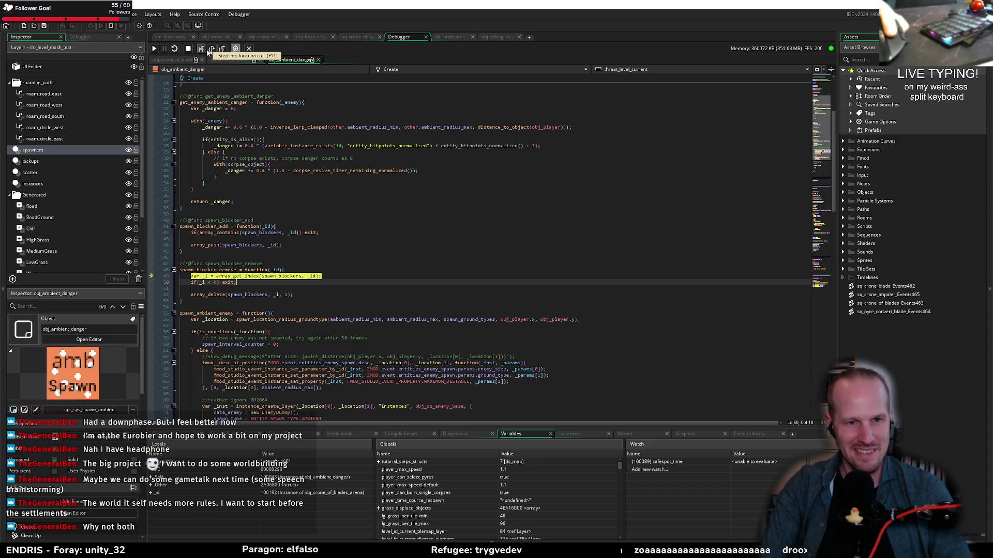
click(212, 49)
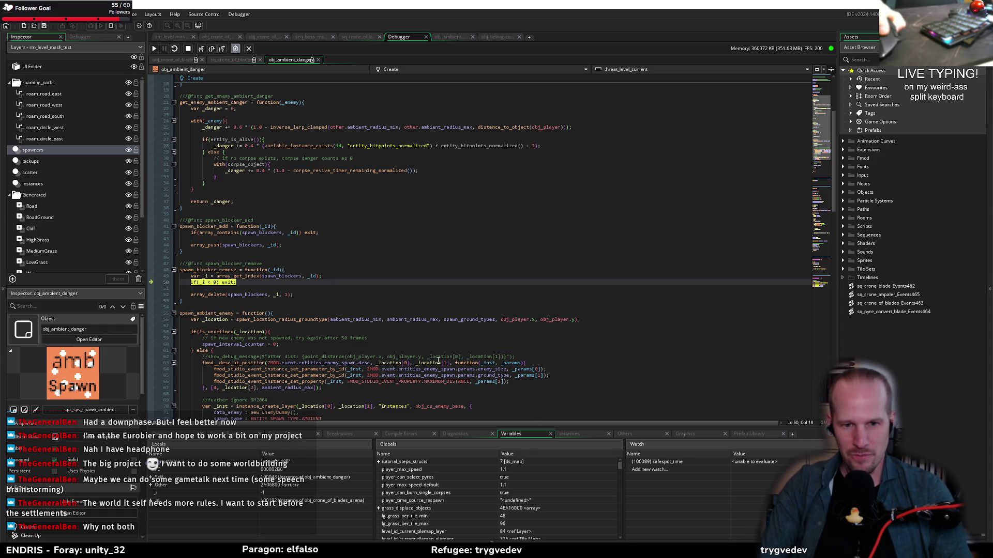
click(151, 477)
scroll(160, 488, down, 2)
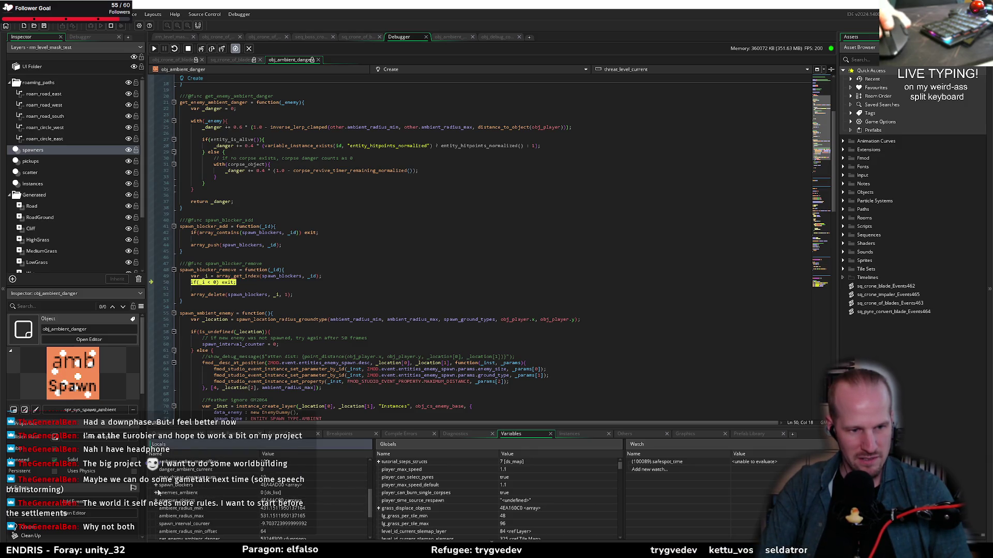
click(156, 486)
click(162, 494)
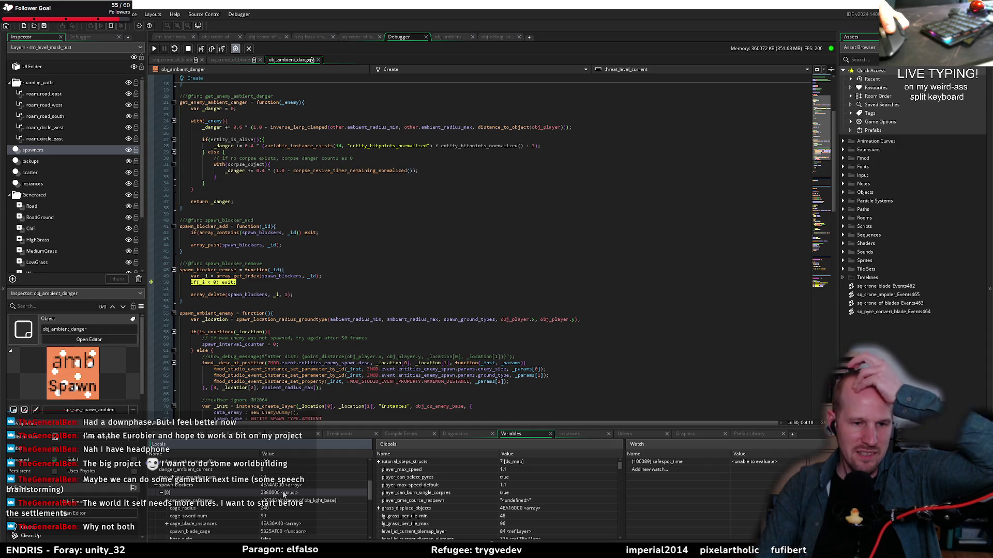
- Scroll through the spawn blocker entry's values, then stop the debugging session
scroll(282, 495, down, 2)
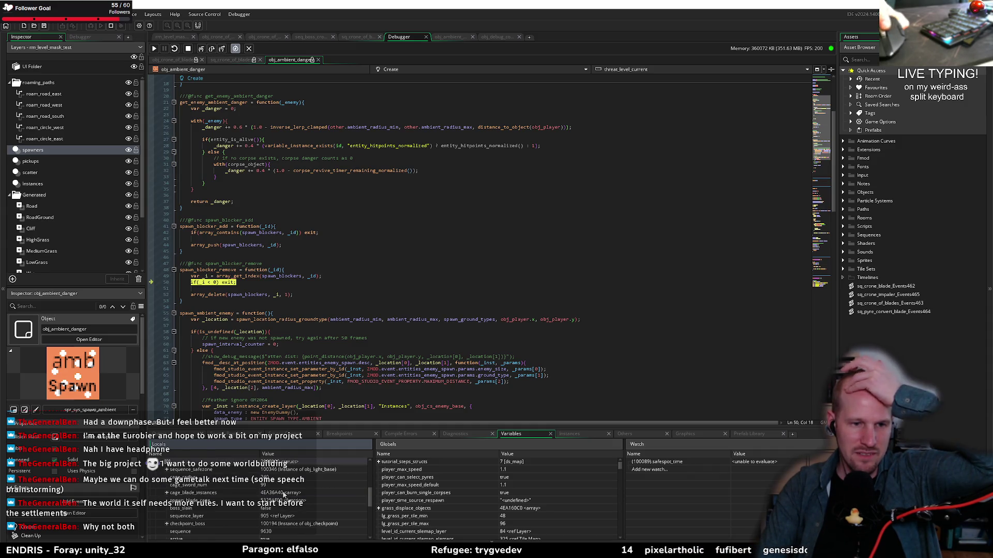
scroll(283, 495, down, 3)
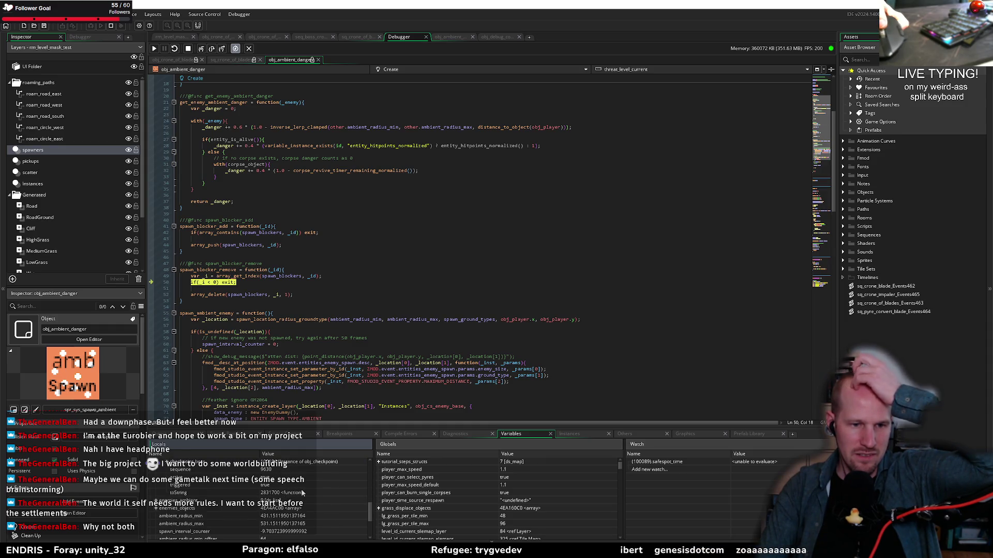
scroll(302, 493, down, 3)
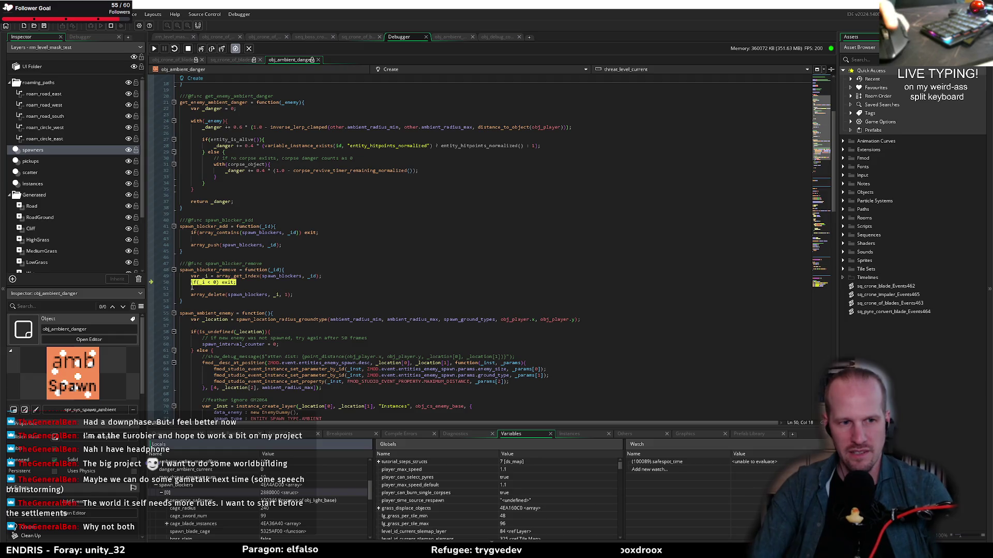
click(188, 50)
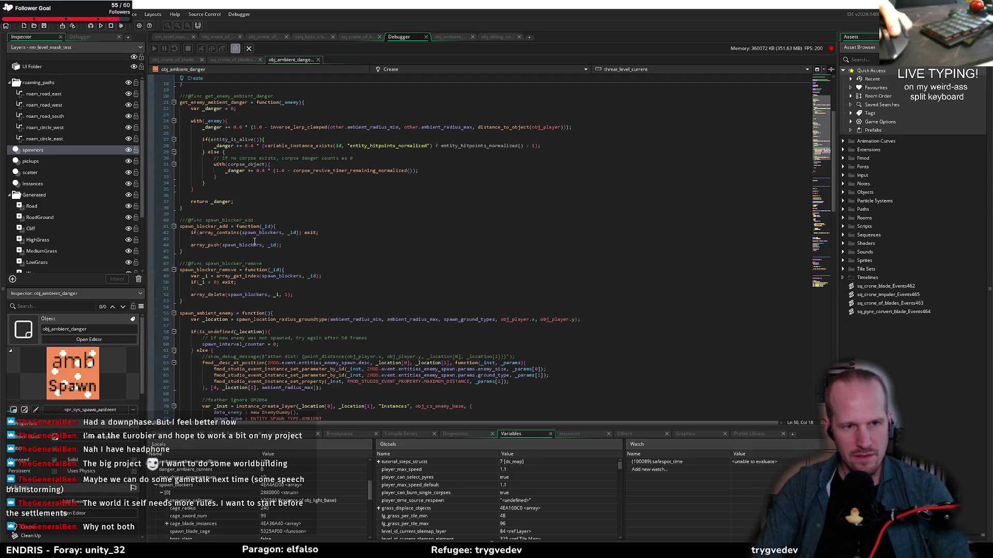
click(266, 220)
key(Return)
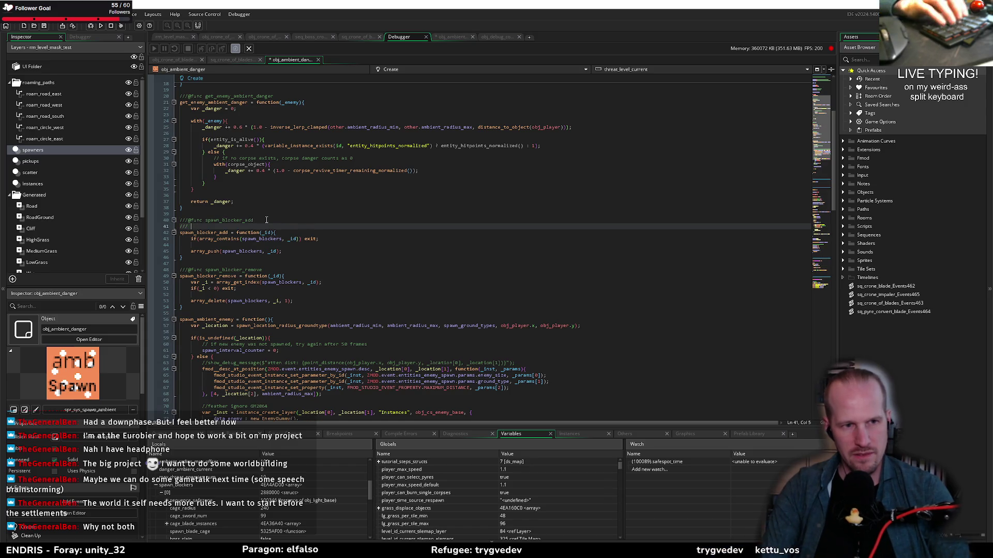
text(par)
key(Return)
text(Id.Instance} name description)
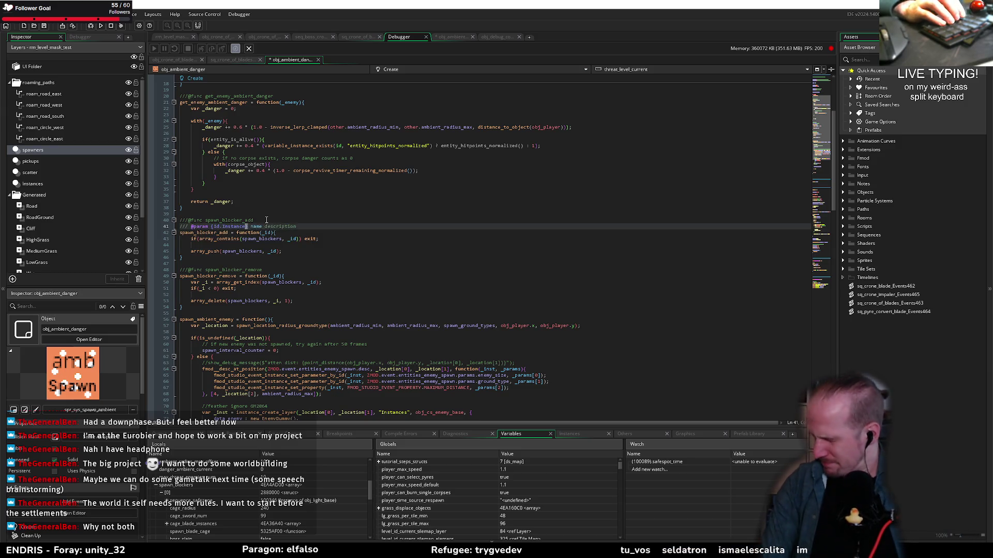
key(Tab)
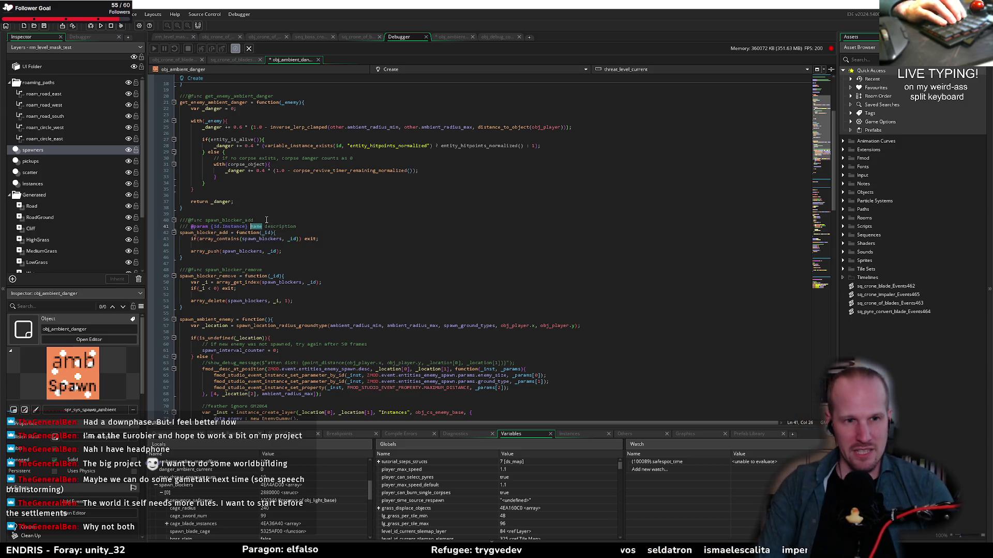
text(_id)
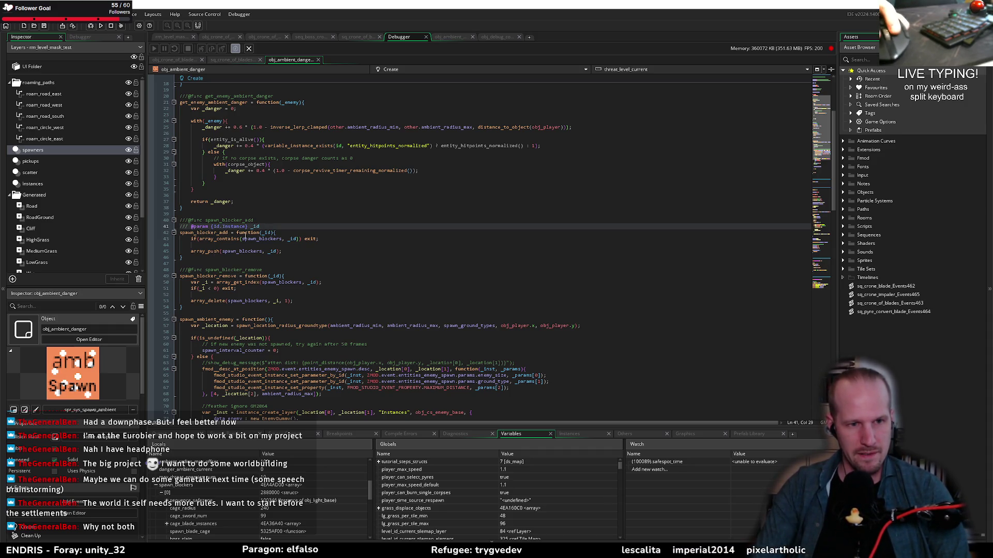
- Review where spawn_blockers is used in the Create code, then return to obj_crone_of_blades_arena
mouse_move(219, 234)
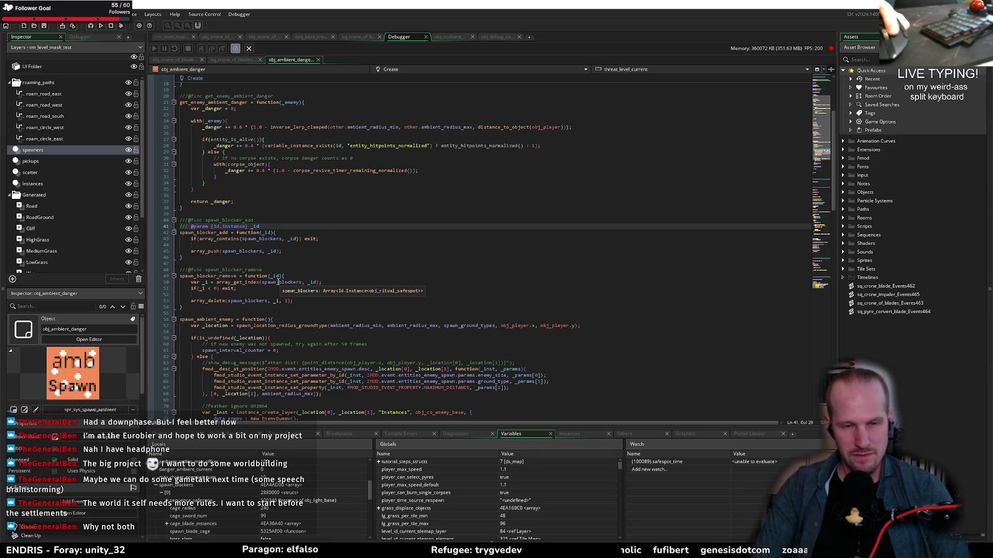
click(279, 282)
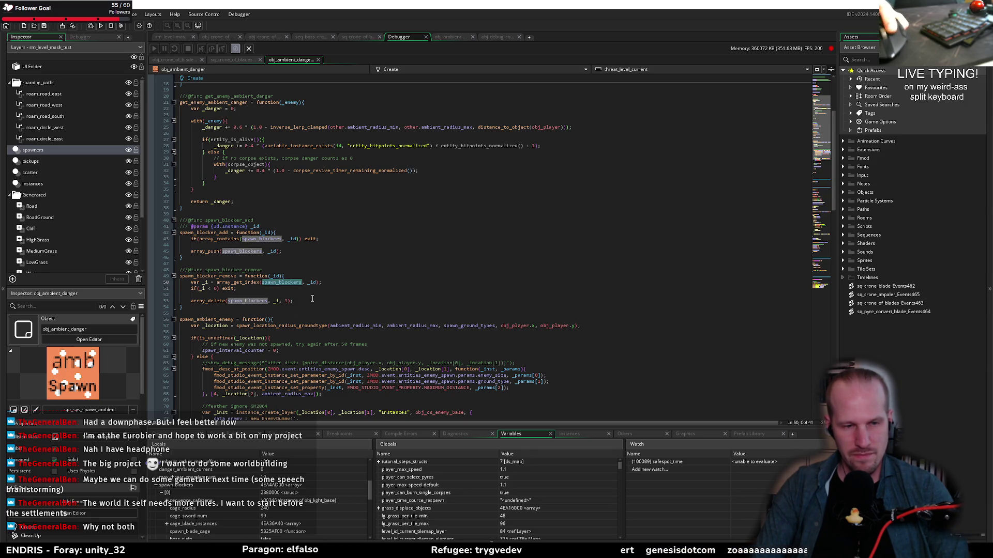
click(301, 295)
scroll(268, 320, up, 5)
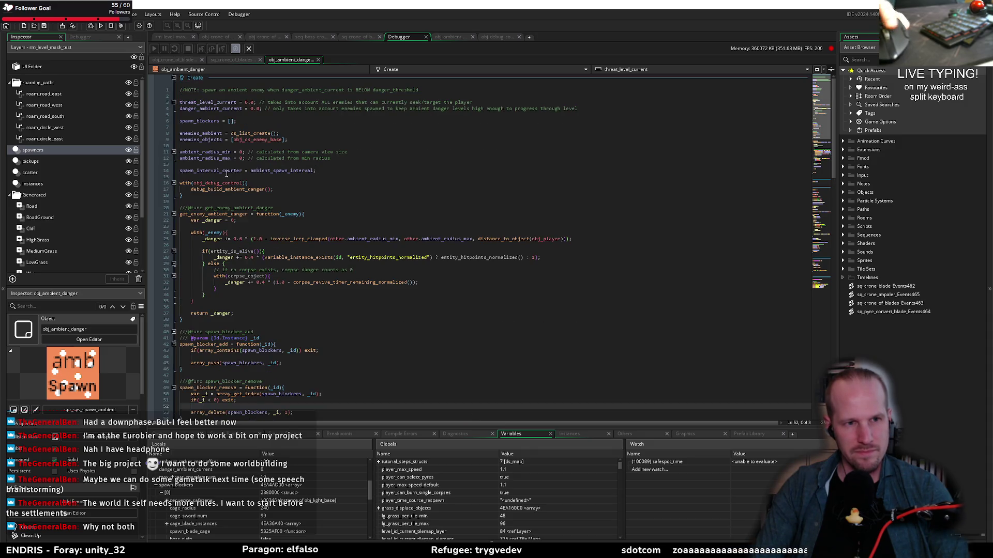
click(203, 145)
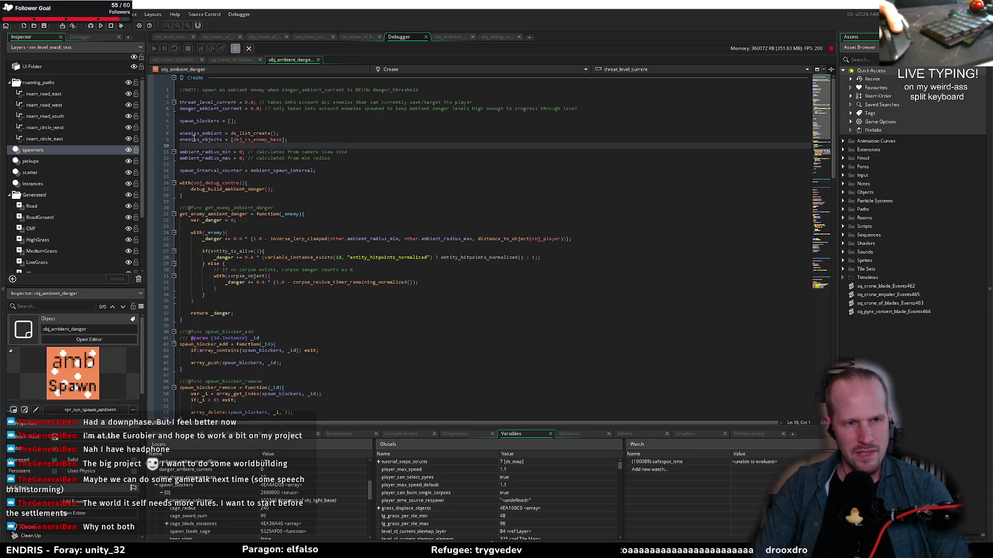
click(194, 122)
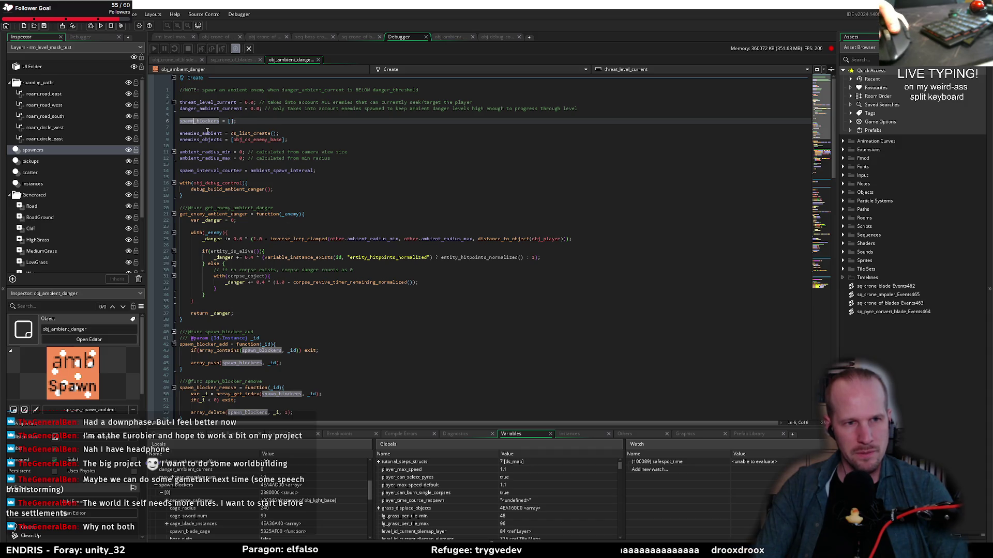
scroll(263, 268, down, 20)
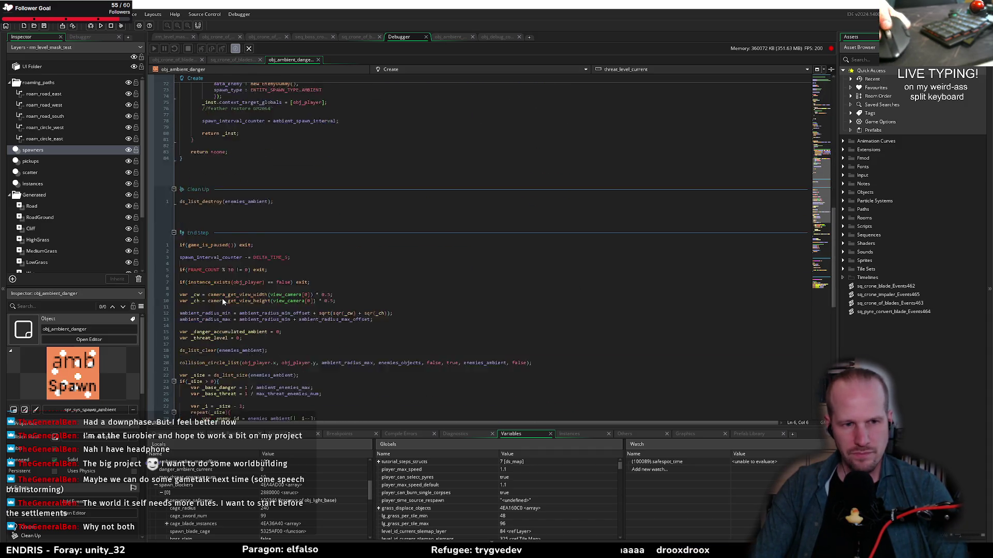
scroll(222, 301, down, 8)
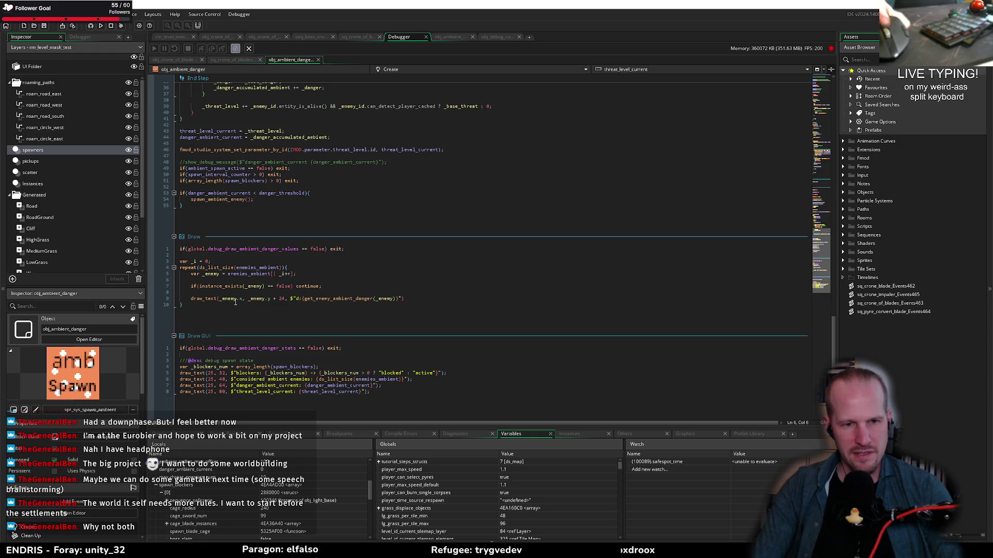
scroll(235, 301, up, 20)
click(294, 306)
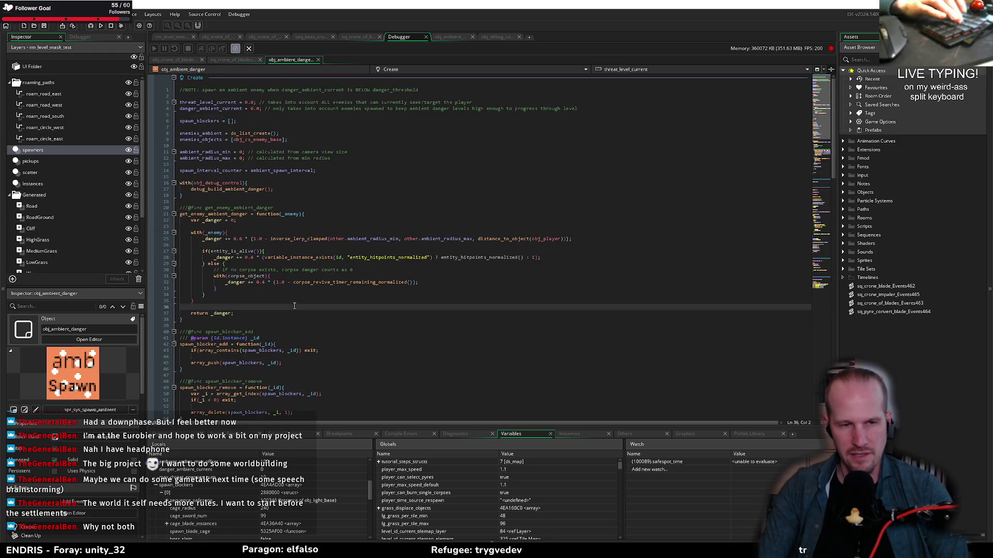
scroll(268, 331, down, 4)
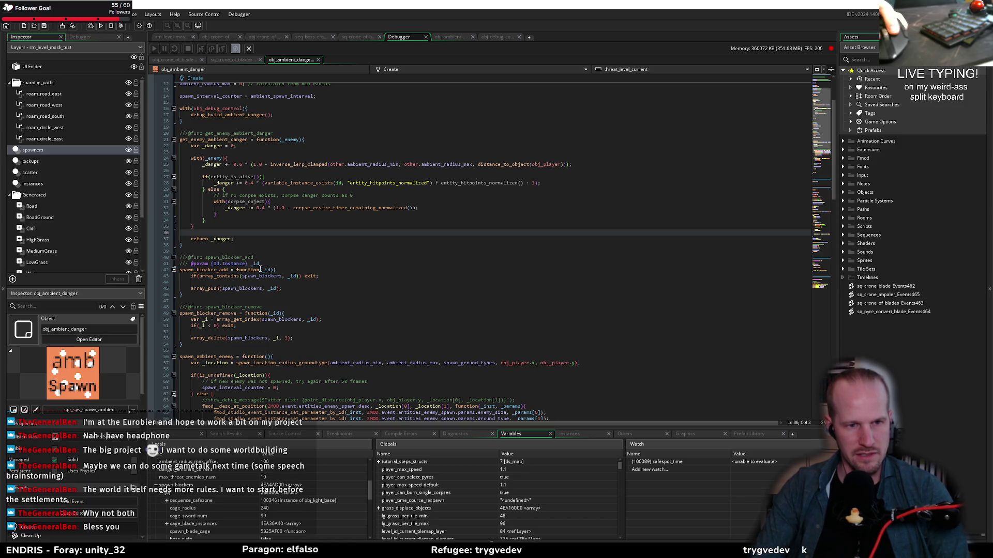
click(220, 37)
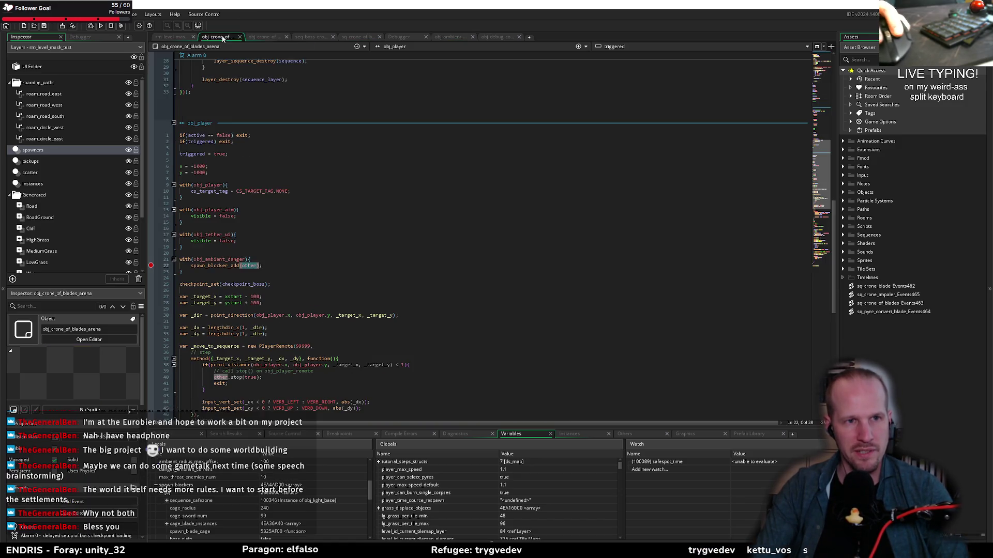
- Change line 22 to spawn_blocker_add(other.id) and save the arena code
mouse_move(245, 267)
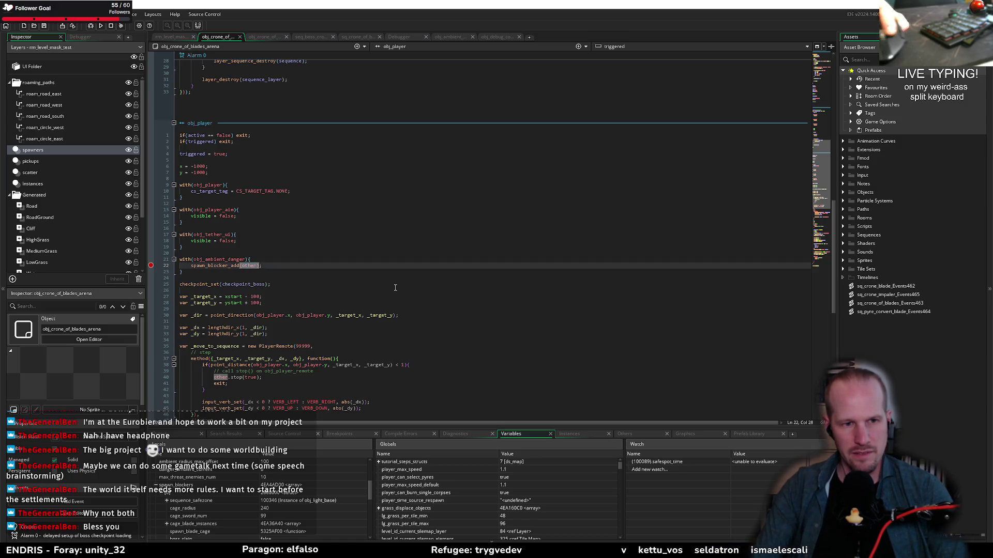
text(.id)
key(Return)
key(ctrl+s)
- Check the other uses of other in the with block, then debug-run the game with F6
key(Home)
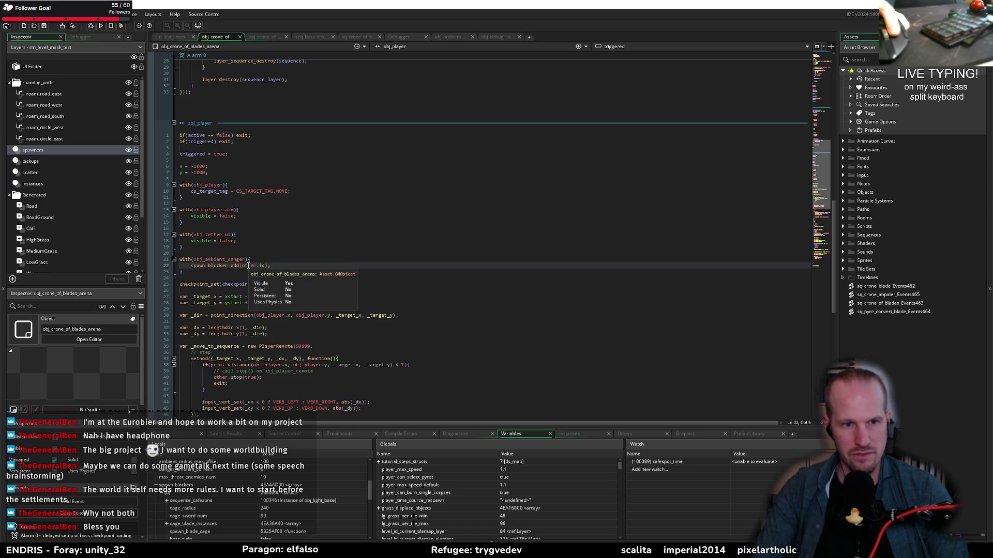
click(250, 253)
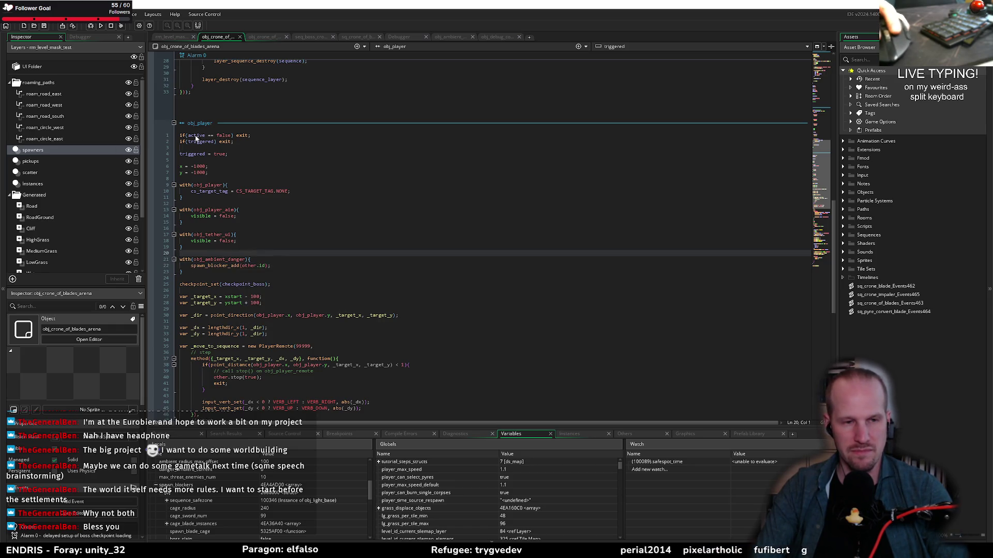
double_click(248, 266)
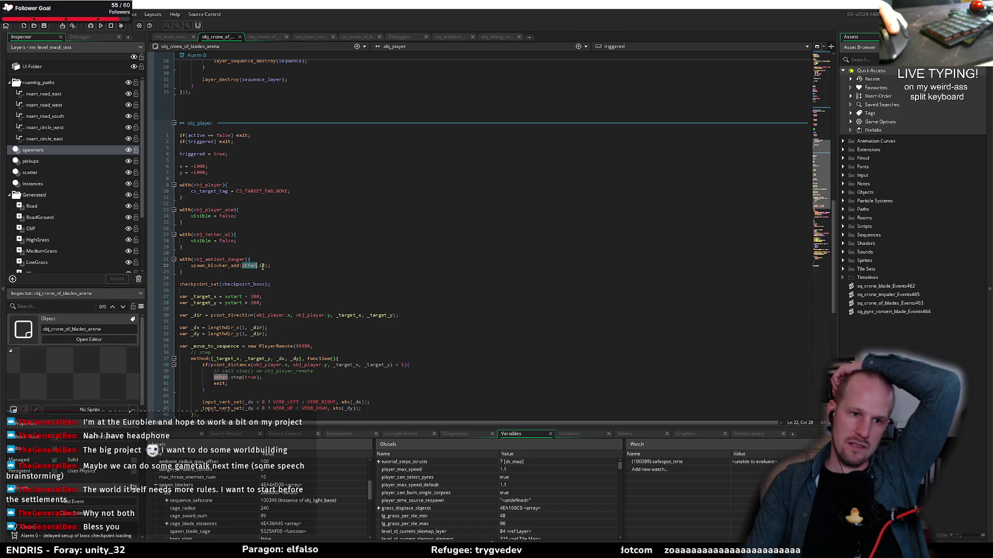
mouse_move(262, 266)
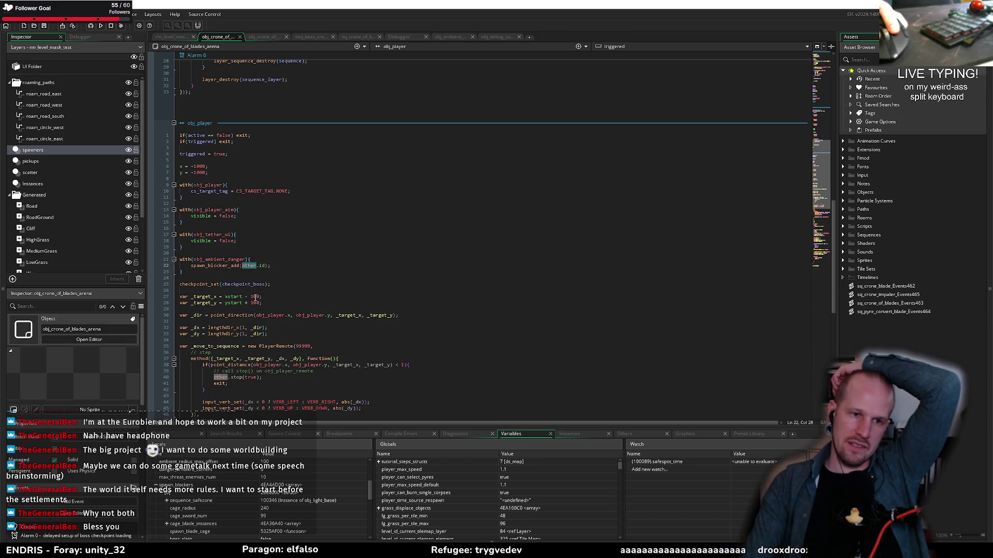
click(253, 273)
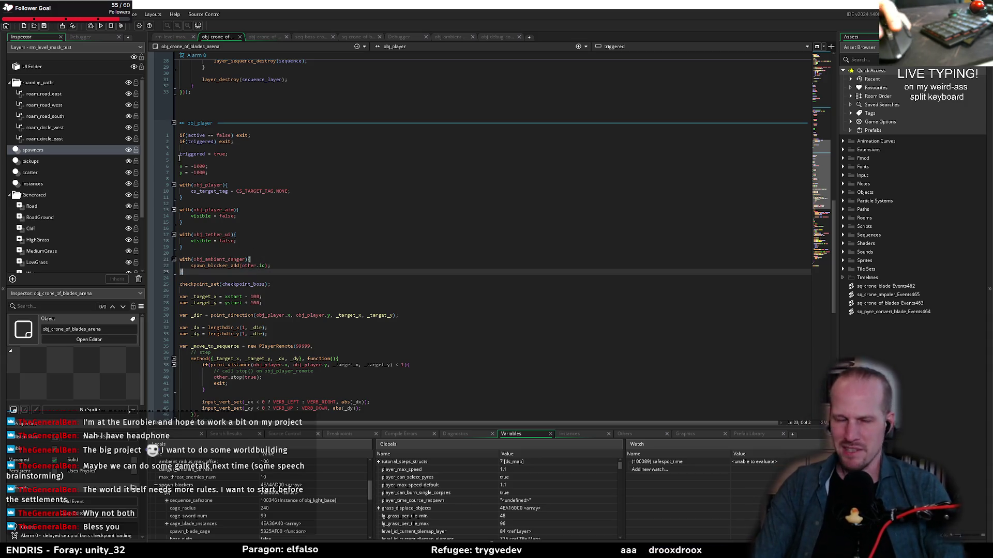
key(F6)
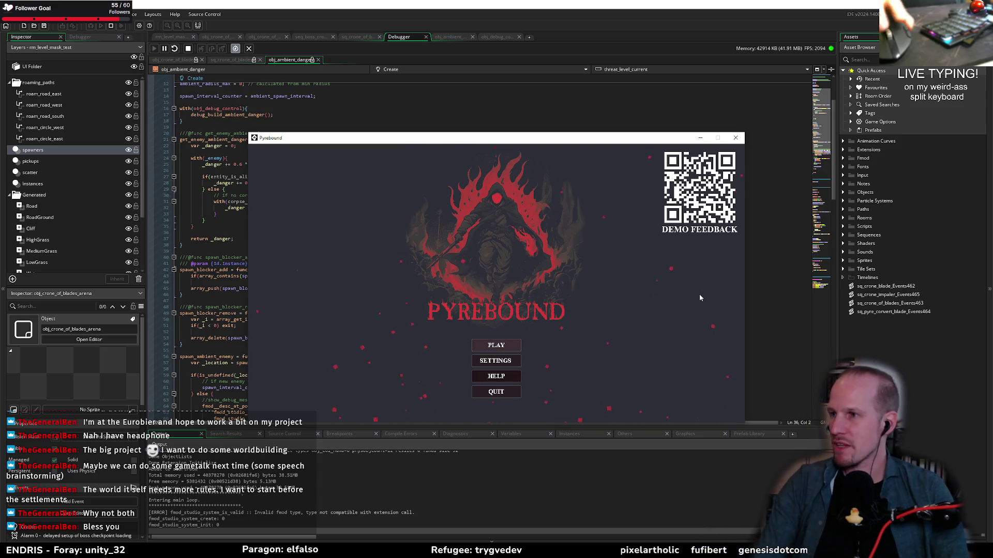
- Start a new game, enable 'draw stats' in the ambient danger debug view, and walk into the arena
click(700, 297)
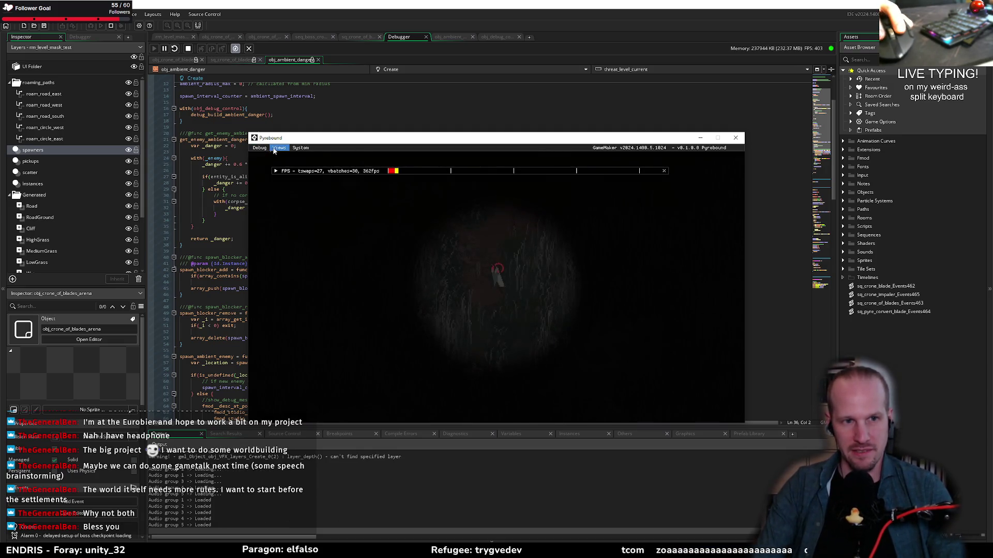
click(274, 150)
click(290, 193)
click(376, 208)
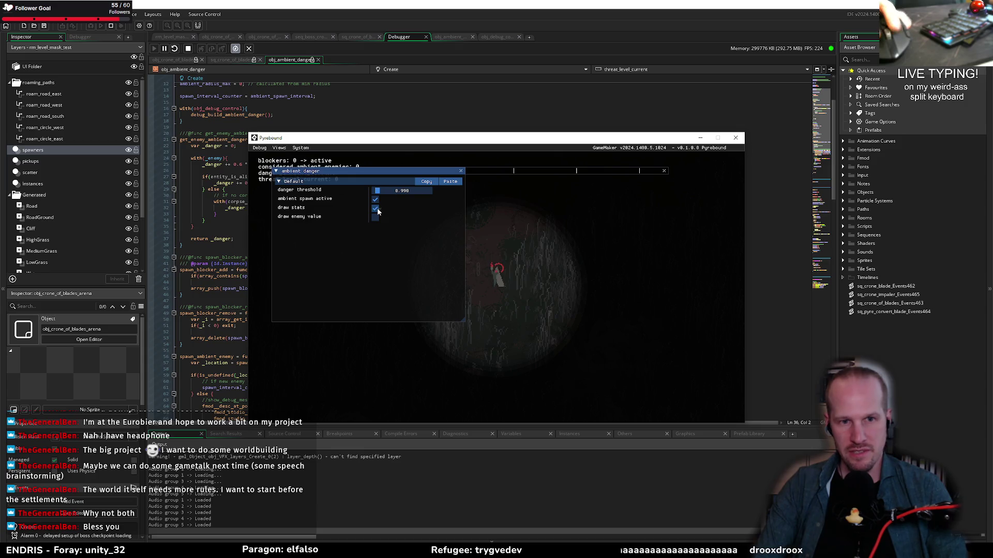
key(F1)
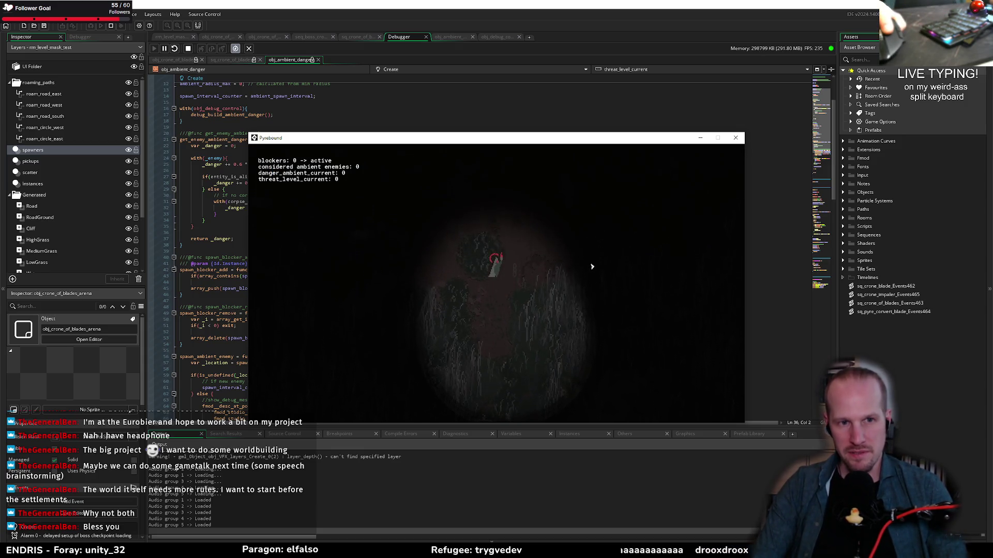
key(w)
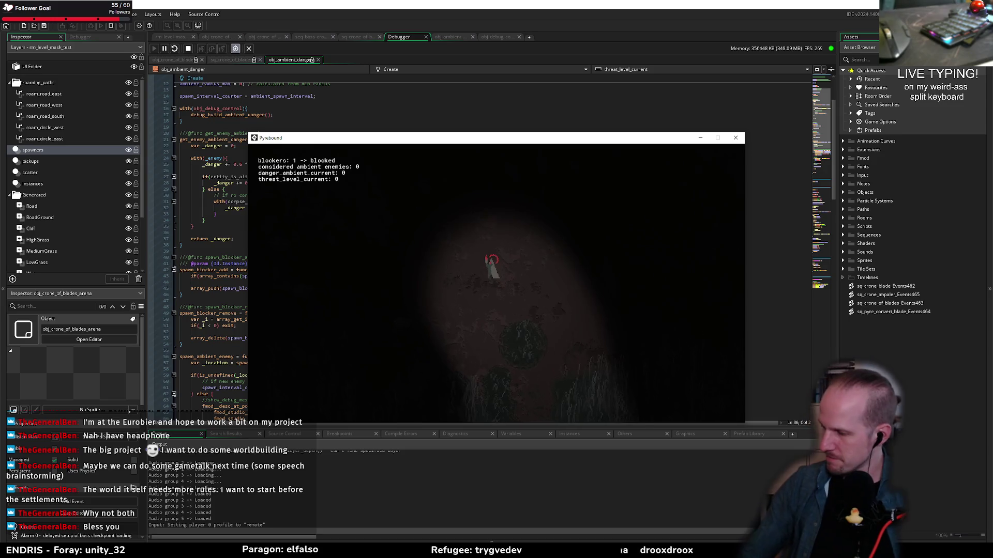
key(w)
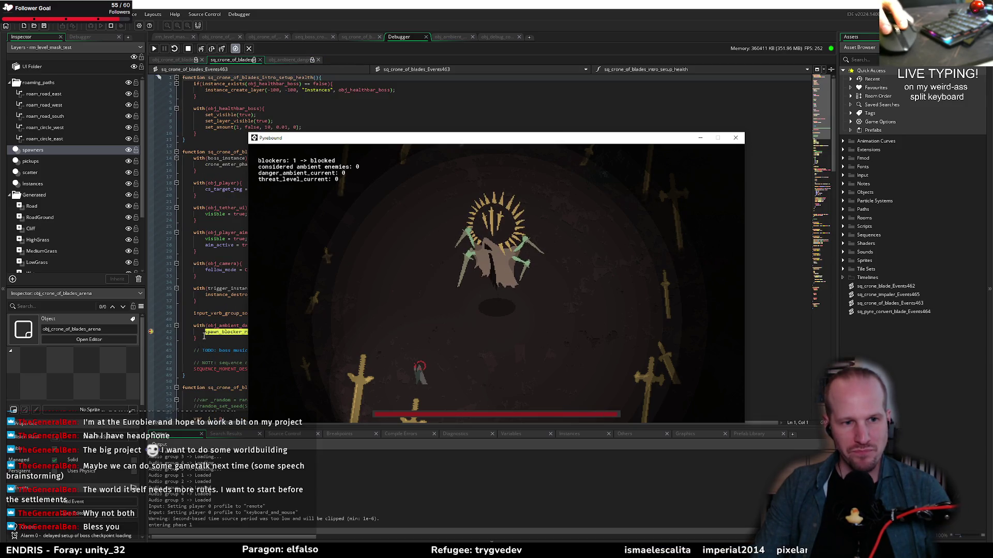
- Step through spawn_blocker_remove in the debugger, then resume the game
click(220, 319)
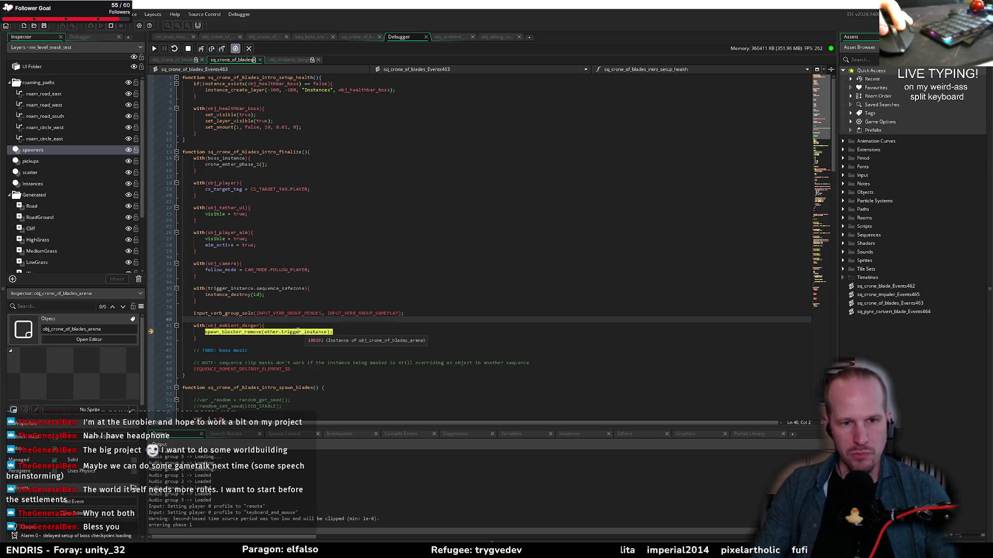
click(212, 49)
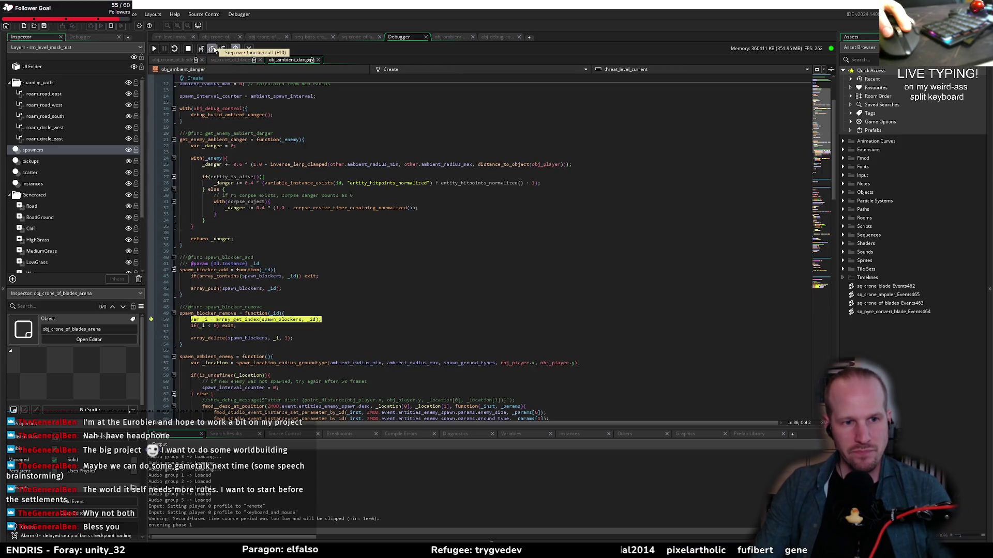
click(213, 48)
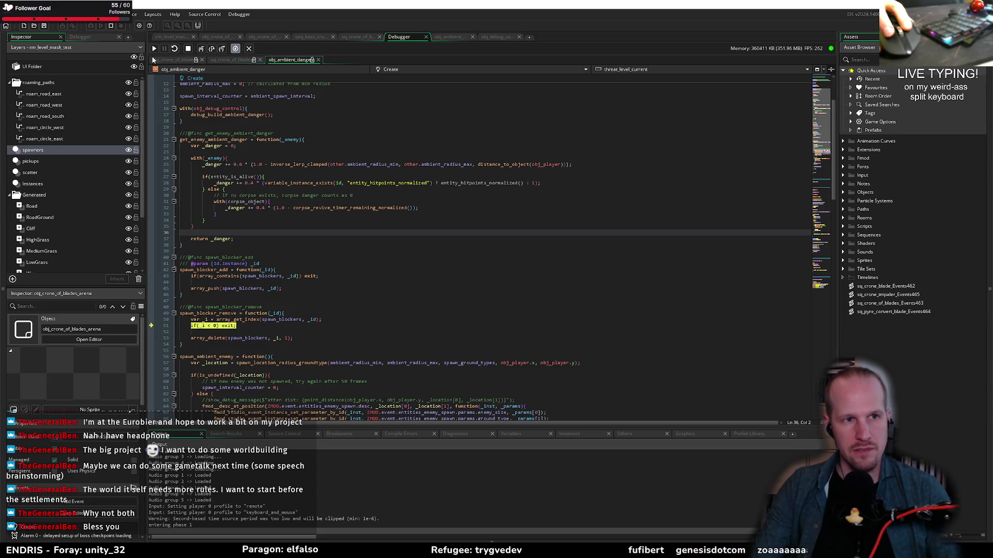
click(154, 49)
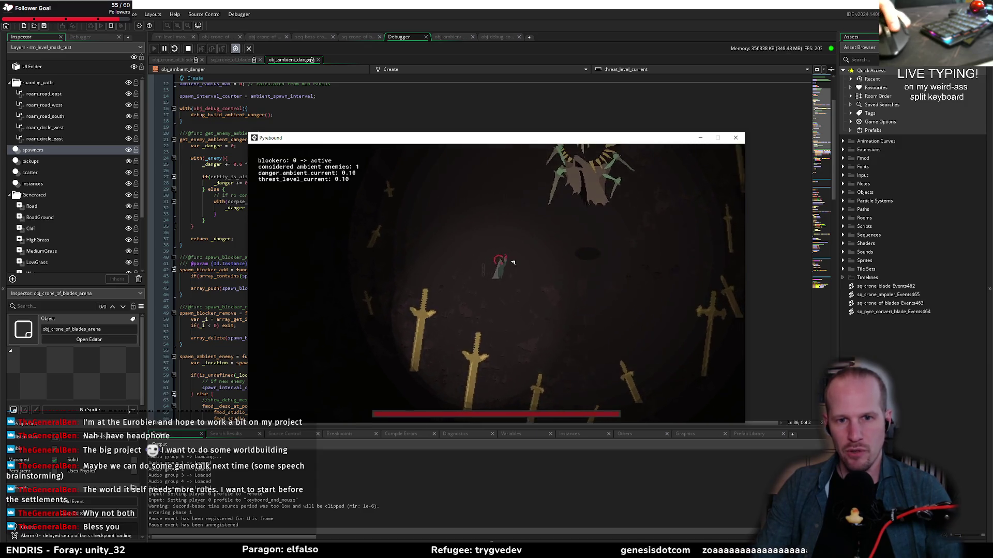
- Move around the boss arena with WASD, then close the Pyrebound window
key(w)
key(d)
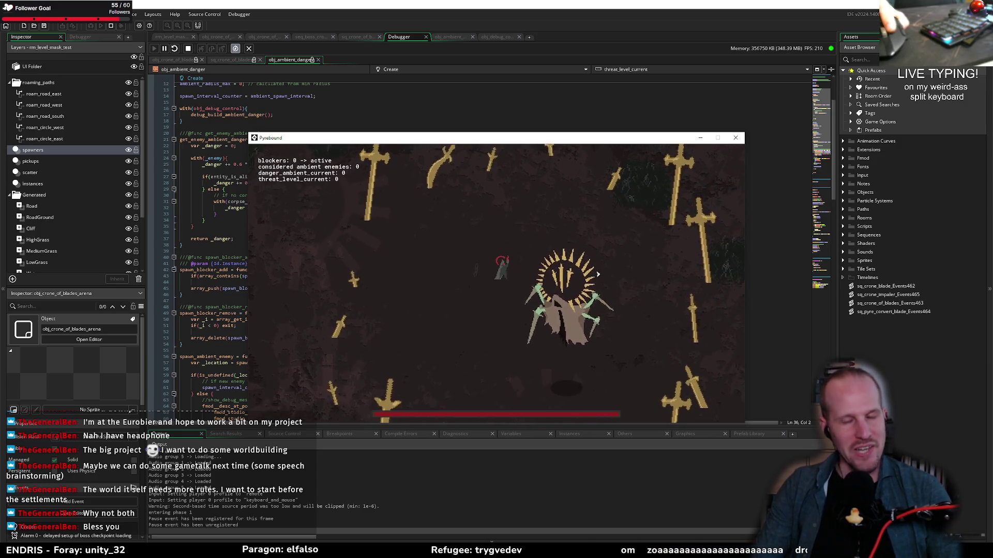
key(w)
key(d)
key(s)
key(d)
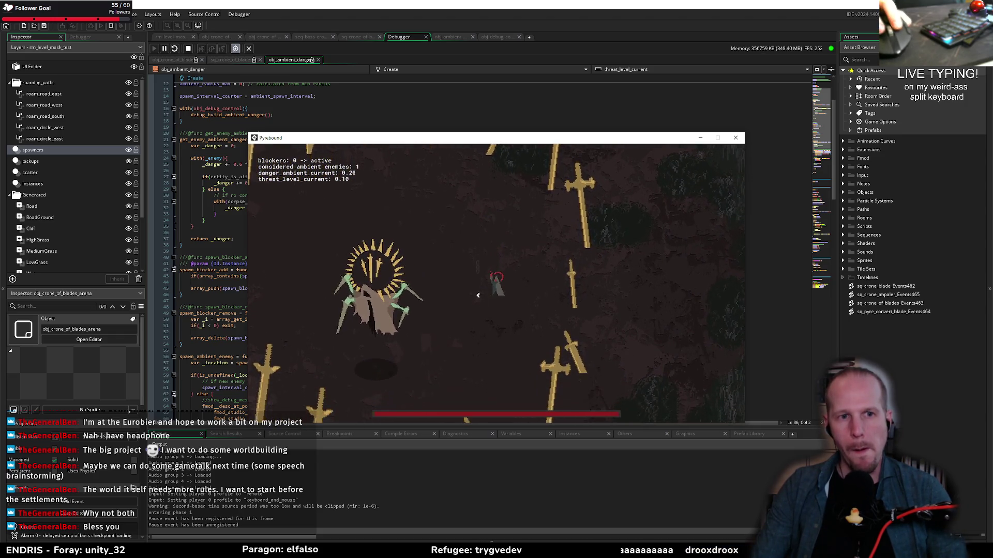
key(s)
key(s)
key(a)
key(w)
key(a)
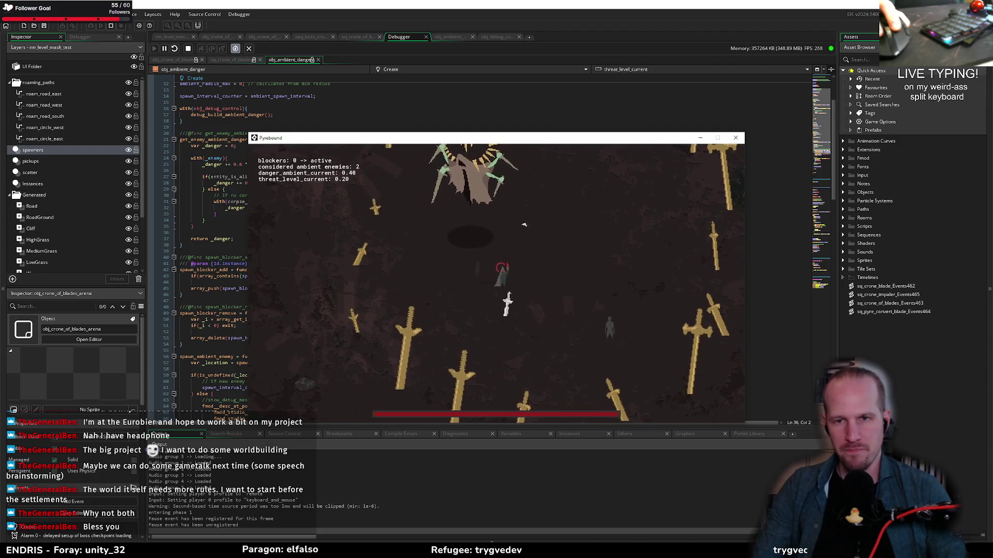
key(d)
click(734, 139)
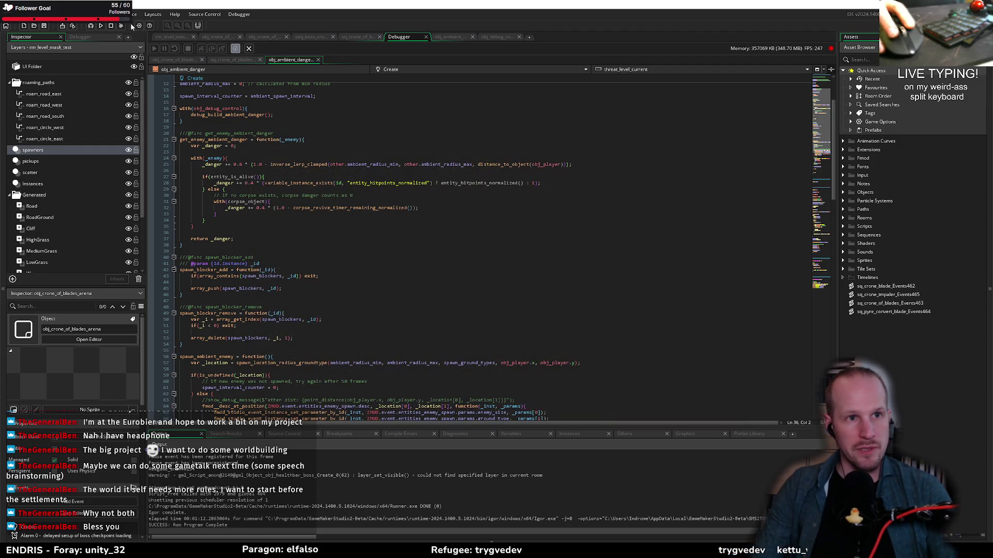
- Start a build, stop it, then rebuild and run Pyrebound again with F5
click(101, 25)
click(274, 264)
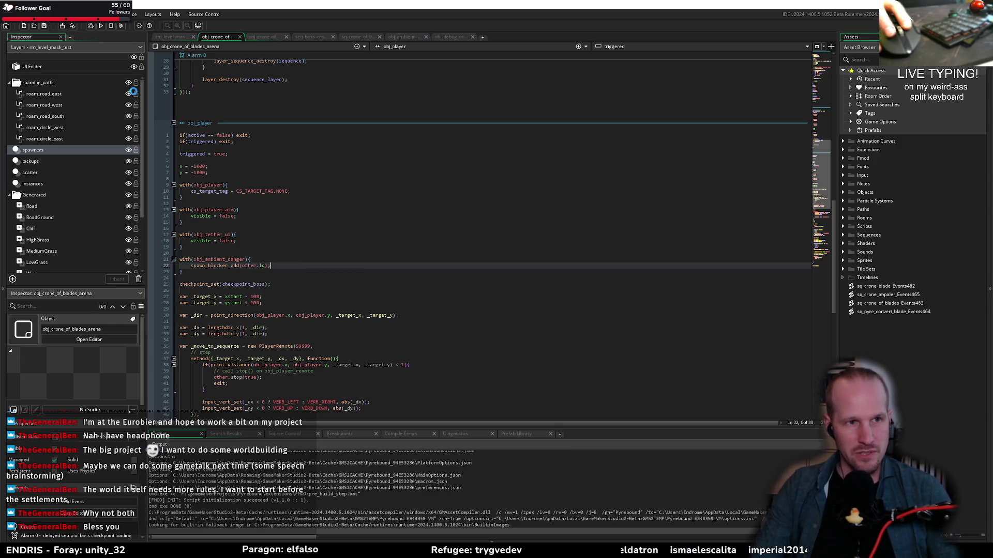
click(111, 26)
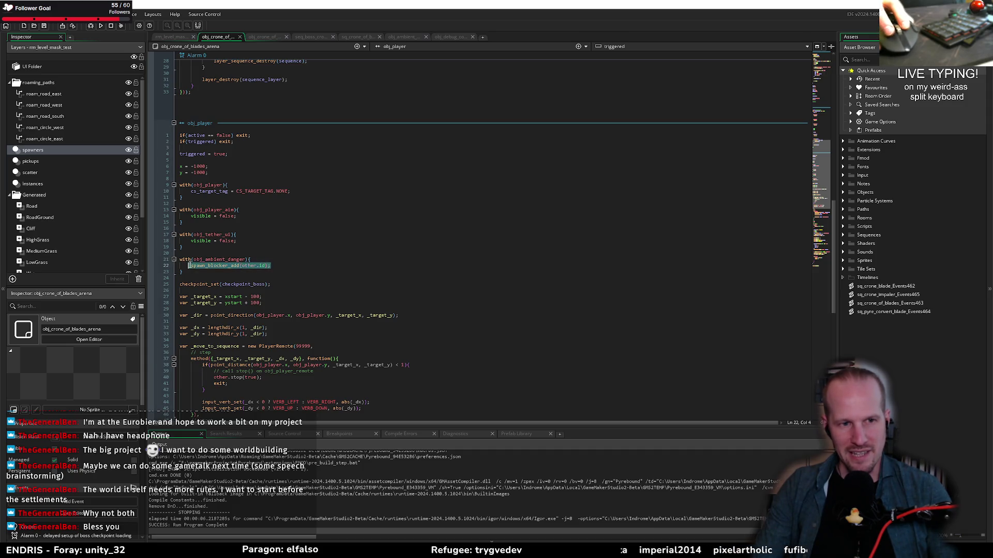
click(251, 267)
key(Down)
key(Down)
key(F5)
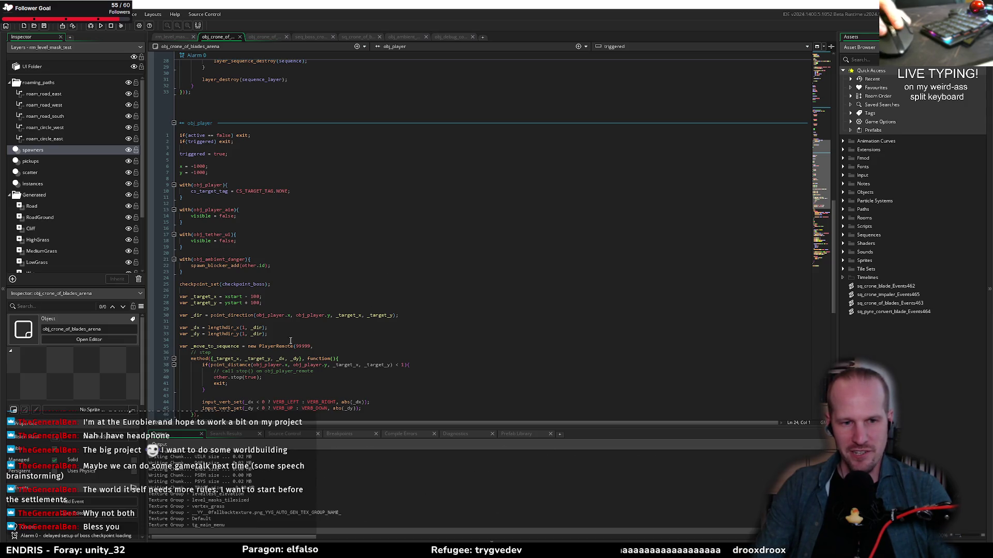
click(289, 339)
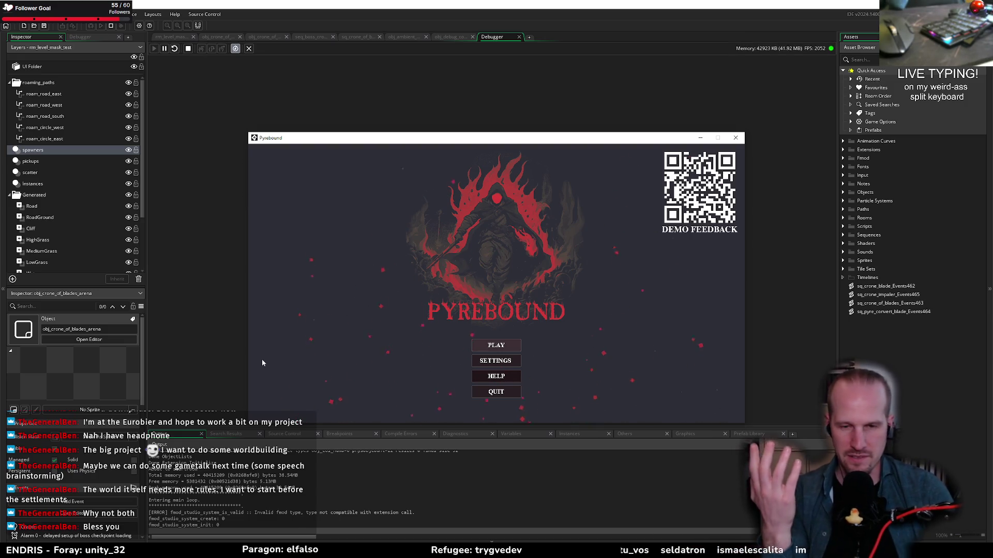
- Start playing, briefly open and close the globals debug view, then hide the overlay with F1
key(Return)
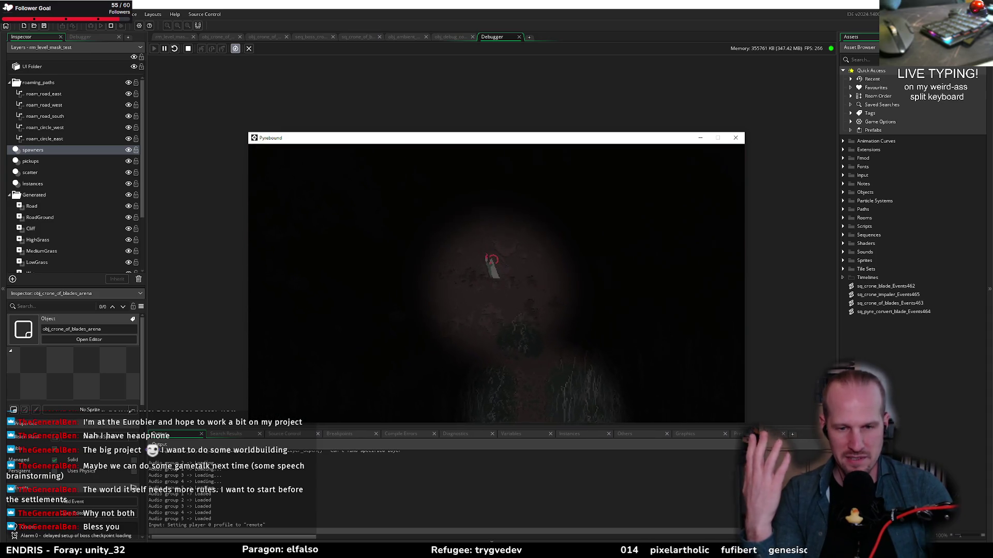
key(F1)
click(279, 148)
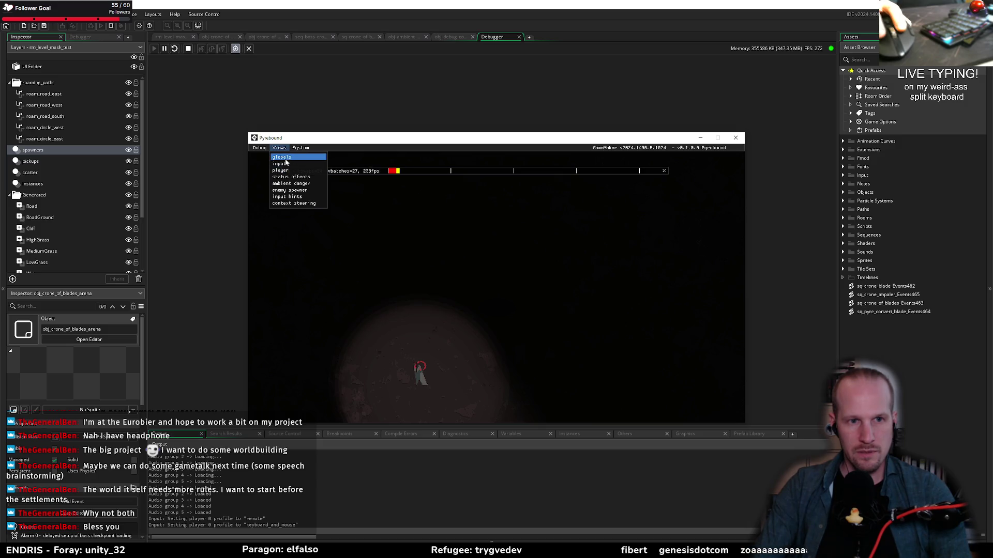
click(283, 157)
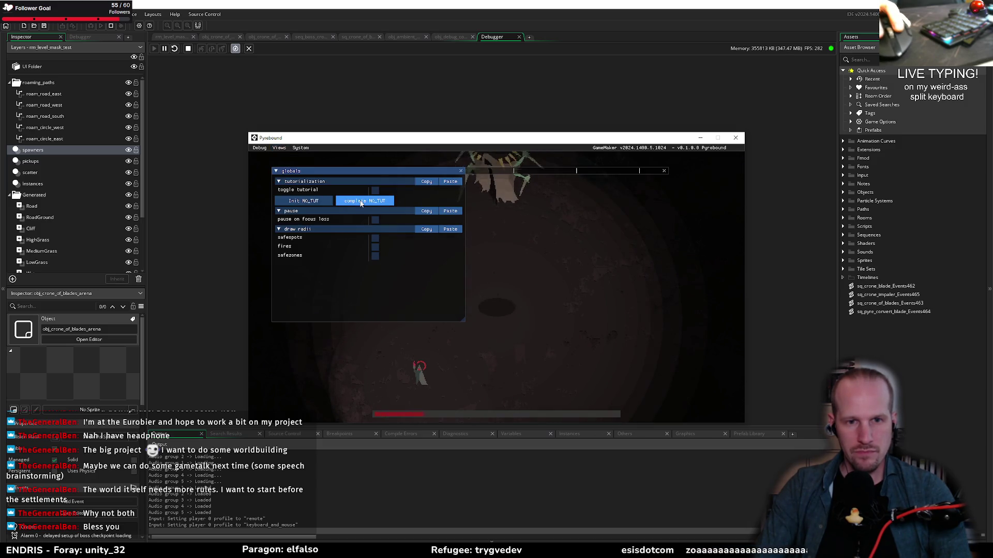
click(461, 170)
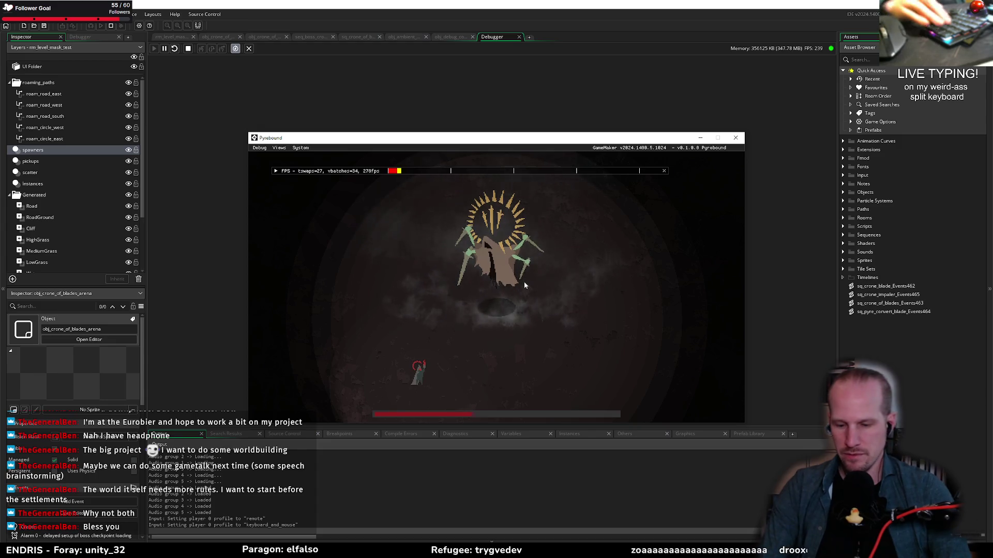
key(F1)
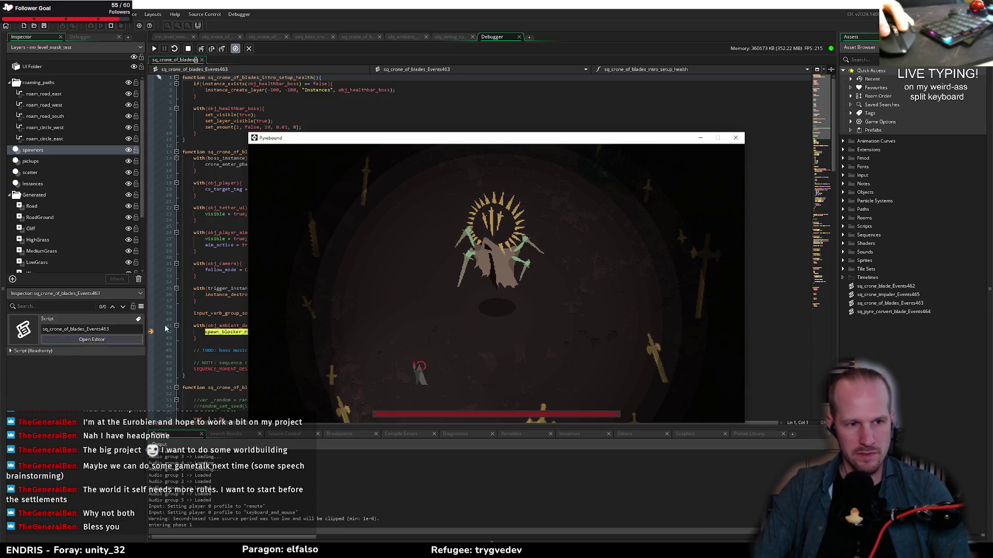
- Resume the game from the debugger, fight the crone, then pause with Esc
click(156, 314)
click(154, 49)
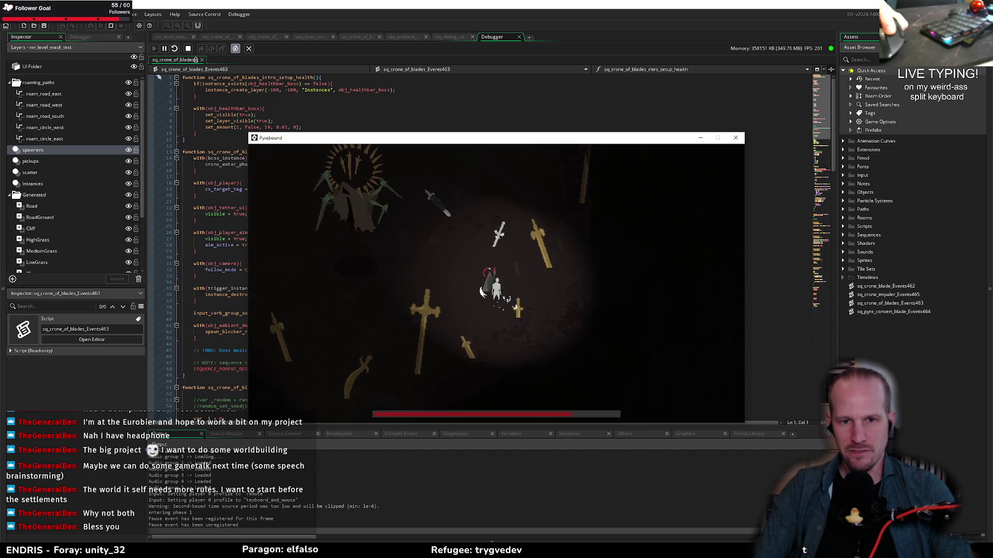
text(rygve)
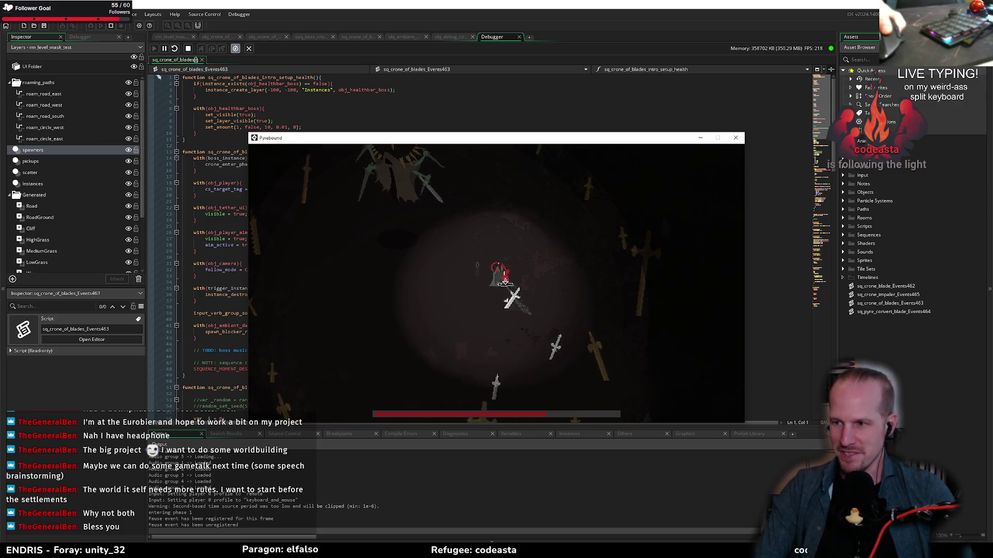
key(Escape)
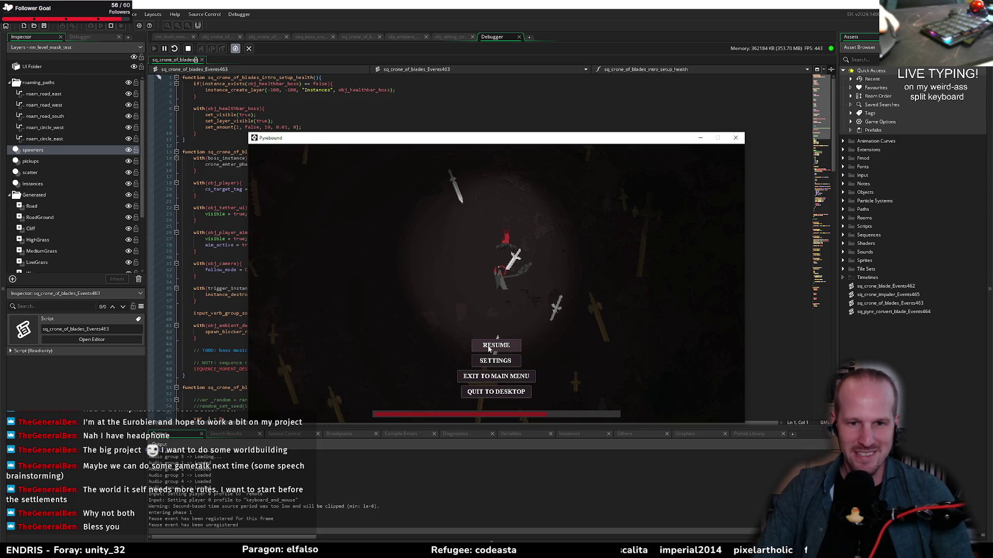
- Resume from the pause menu and bring up the character's ability wheel with Tab
click(494, 344)
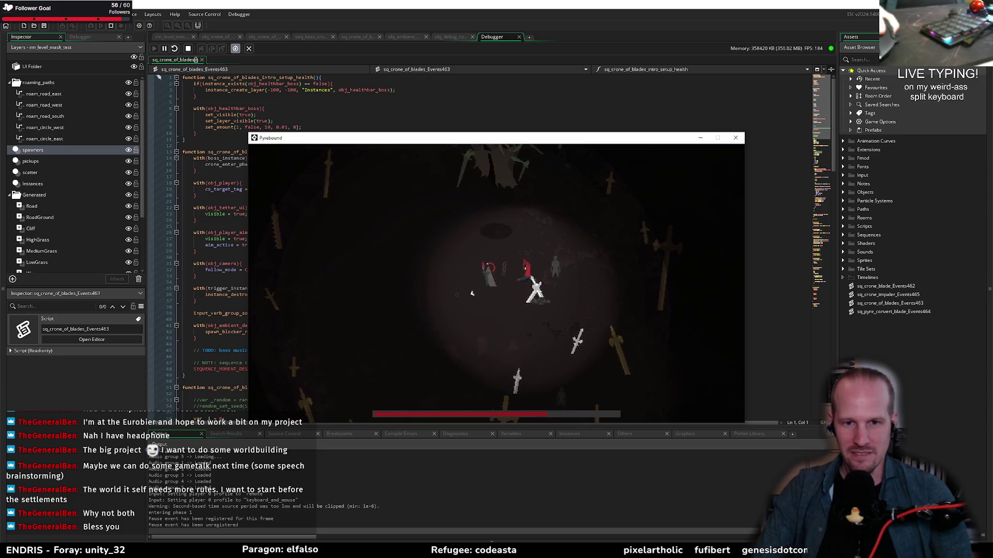
key(Tab)
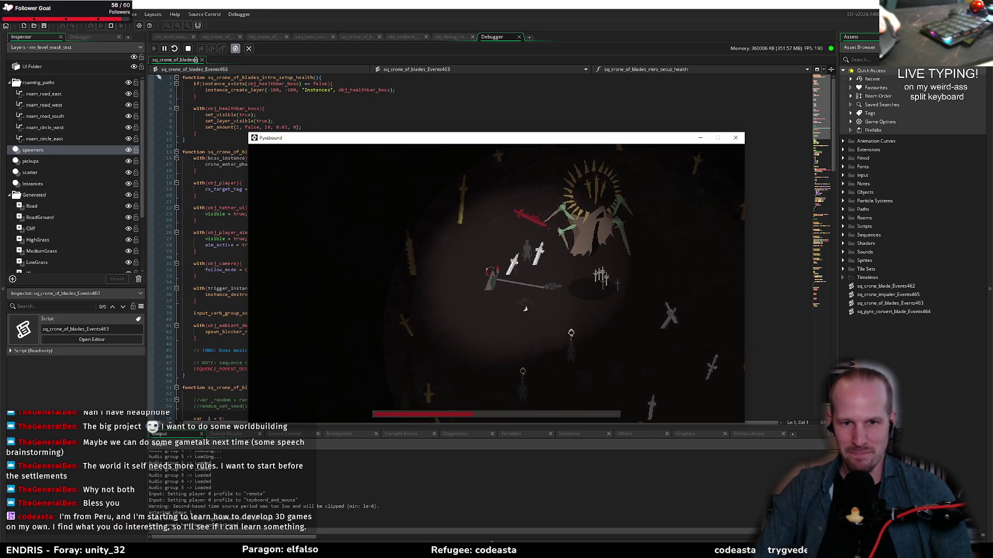
- Fight through the Crone of Blades arena with WASD movement, then close the game window
key(d)
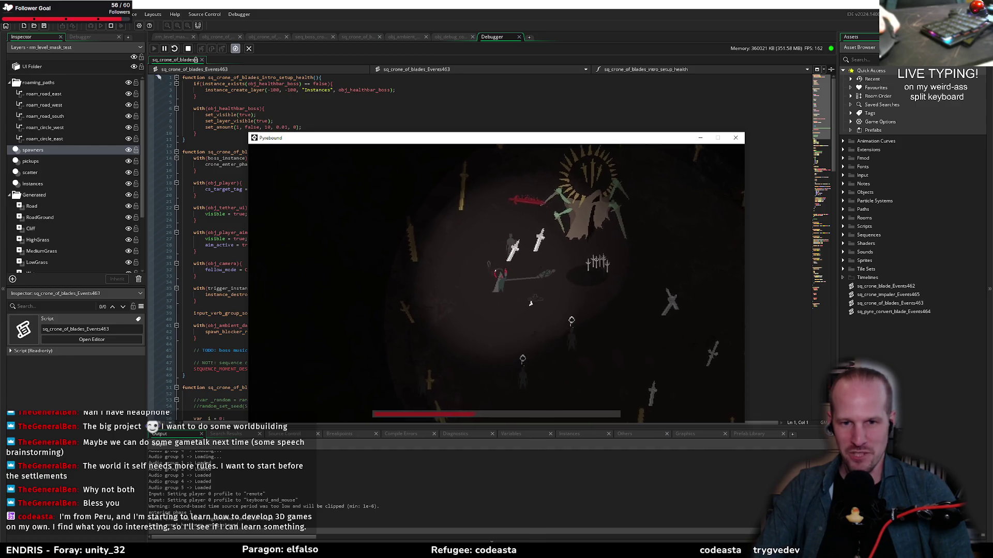
key(d)
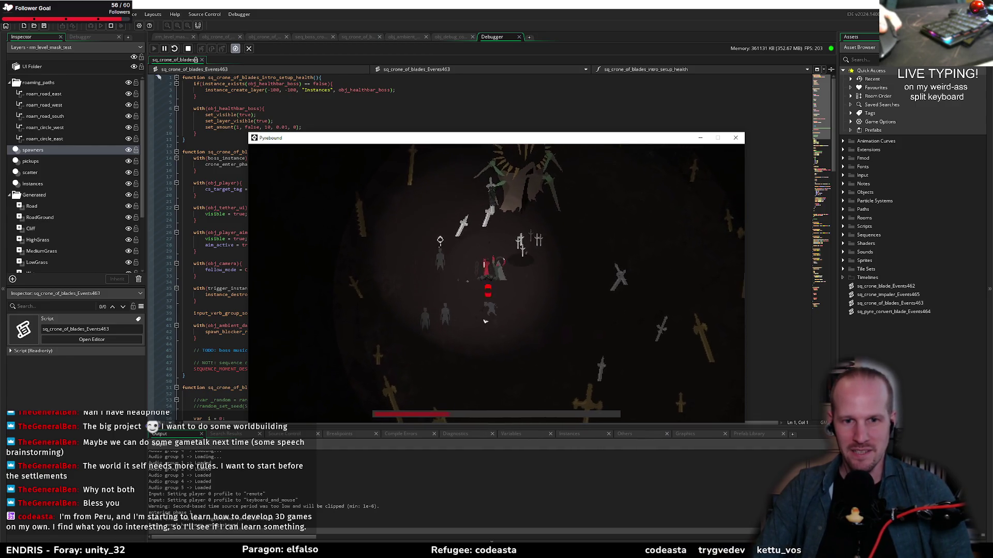
key(w)
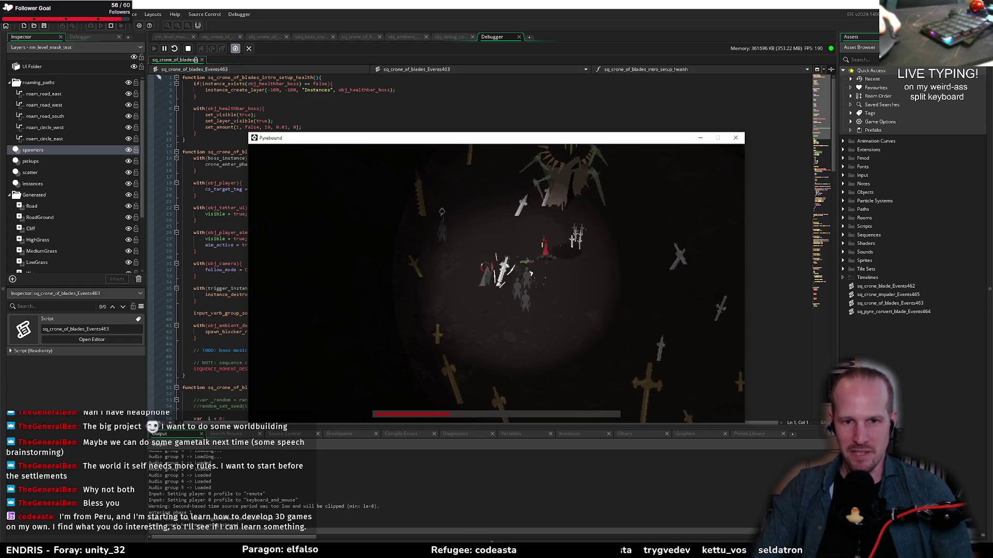
key(d)
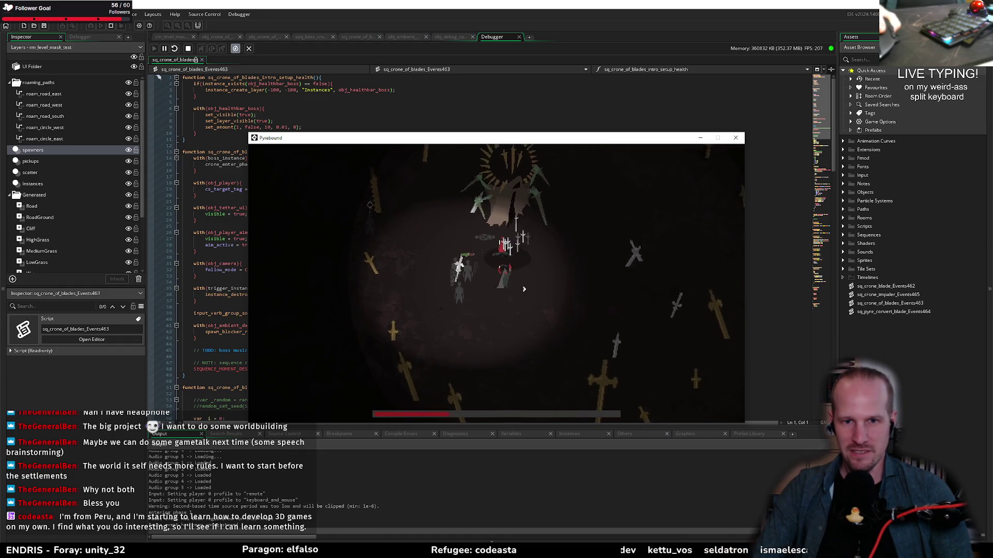
key(a)
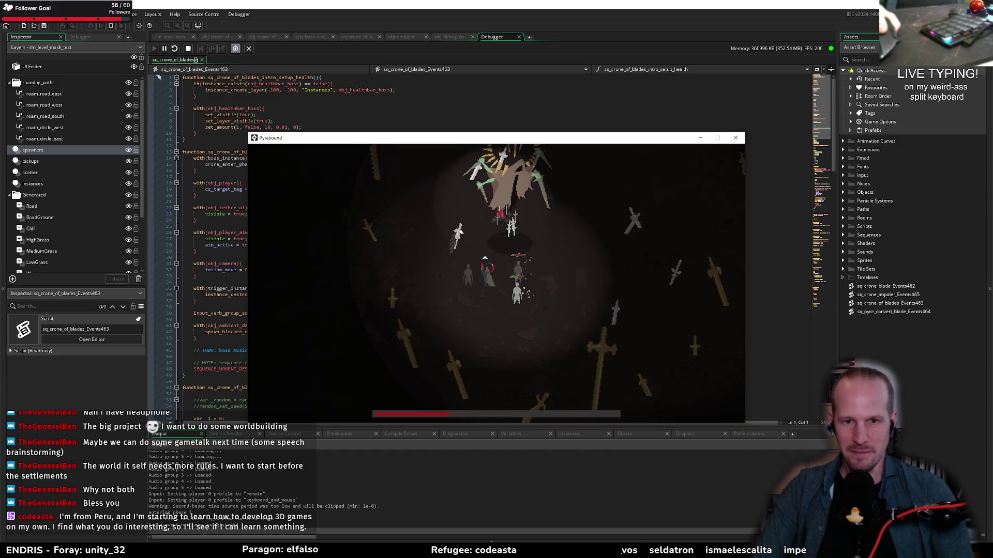
key(d)
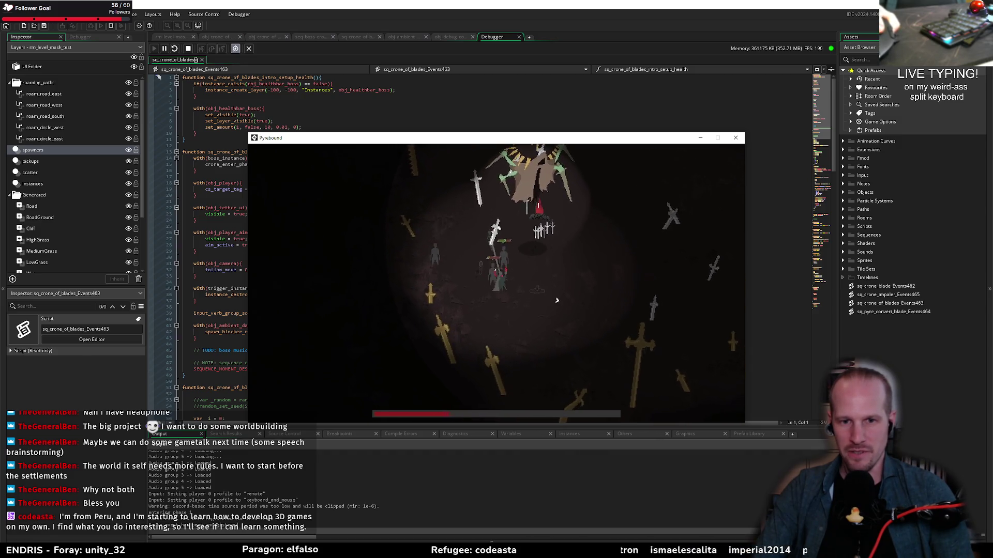
key(s)
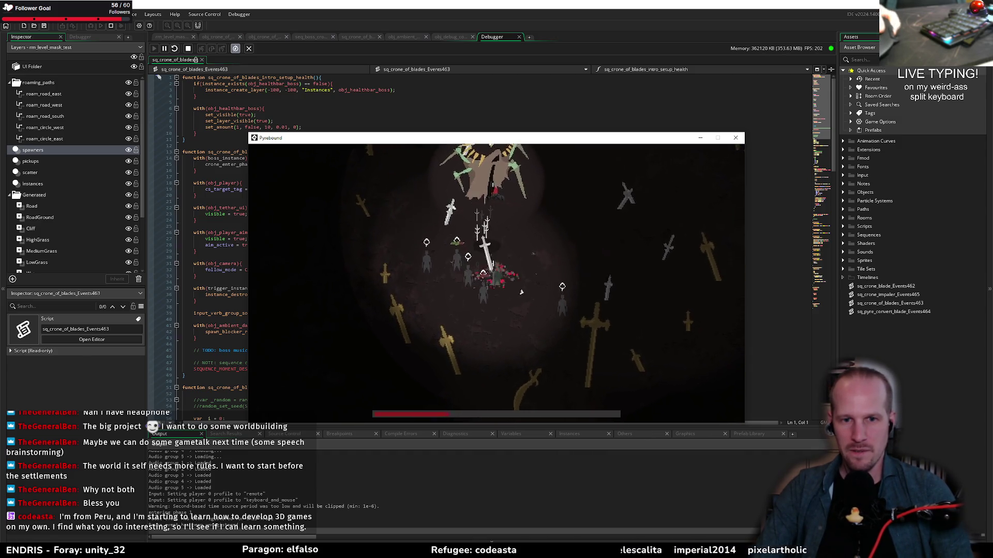
key(d)
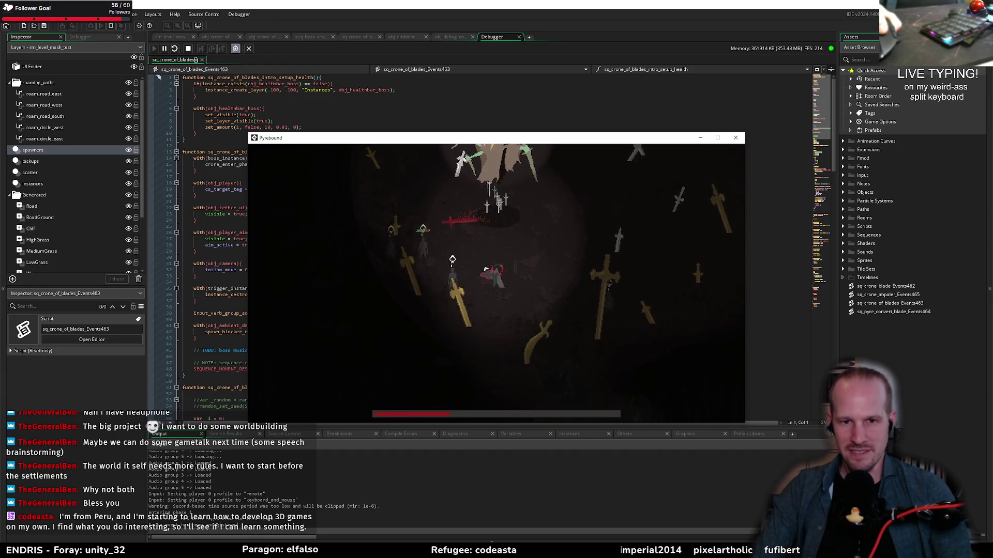
key(d)
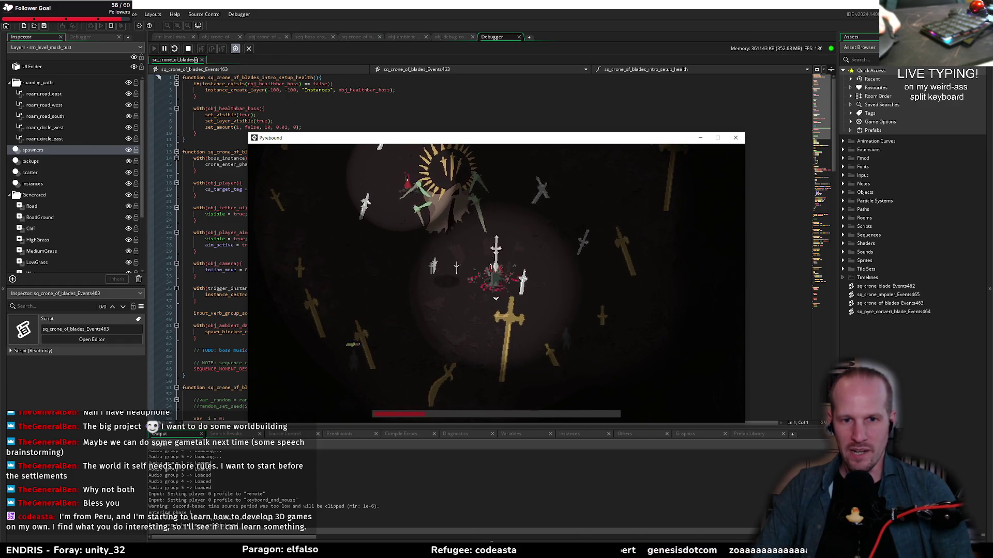
key(a)
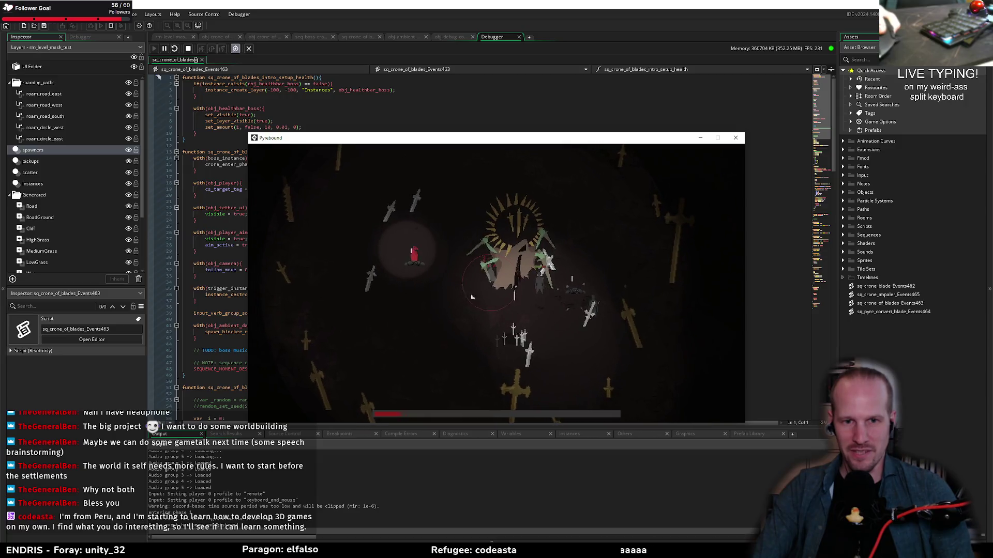
key(a)
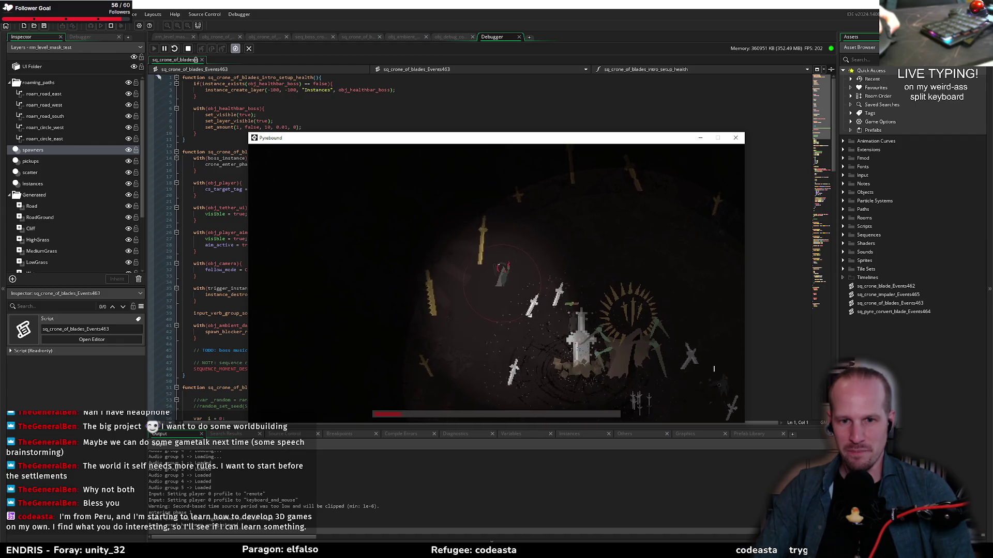
key(s)
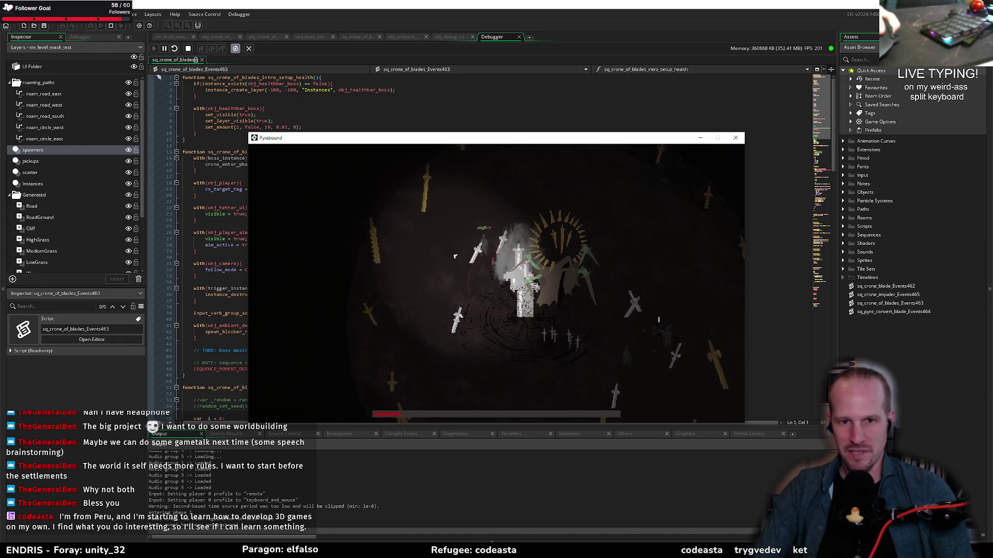
key(d)
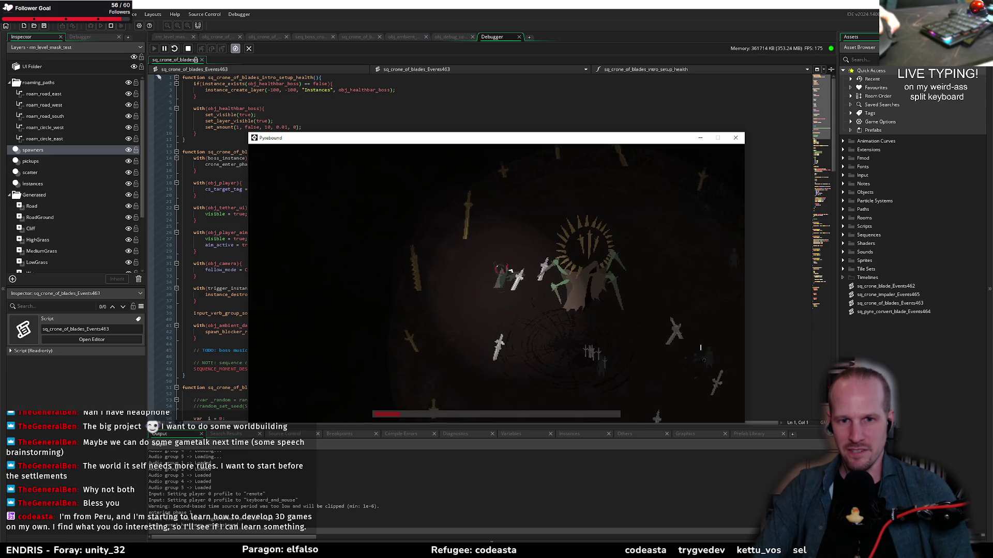
key(s)
key(d)
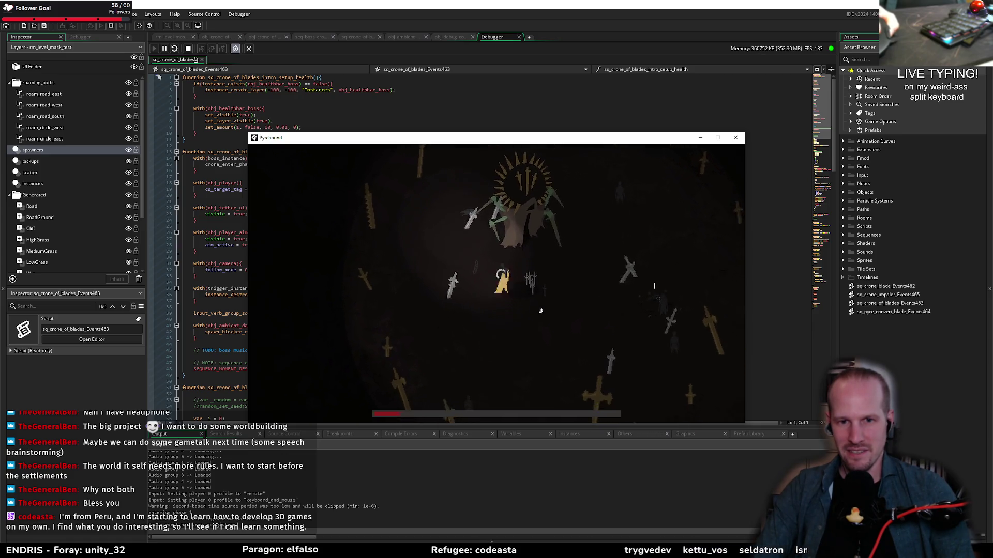
key(d)
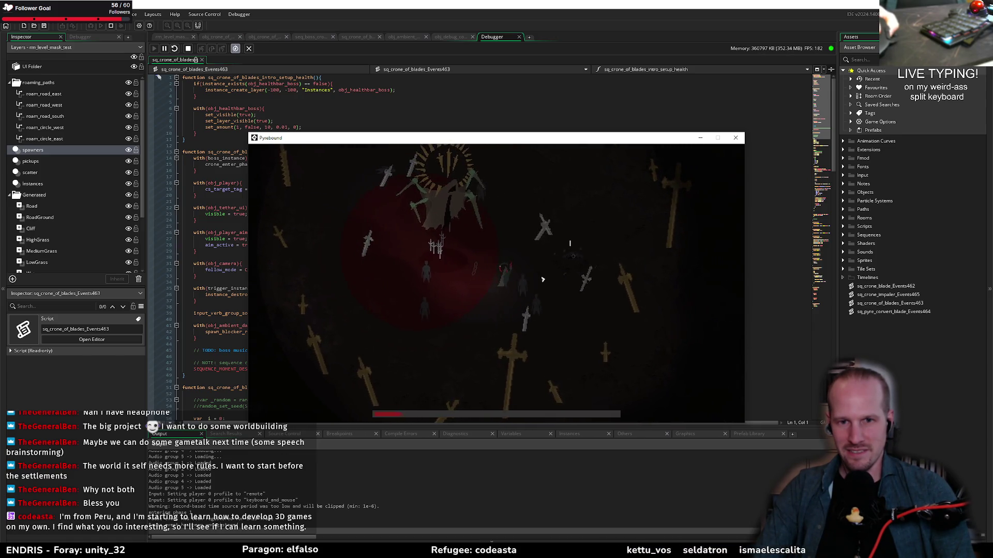
key(d)
key(w)
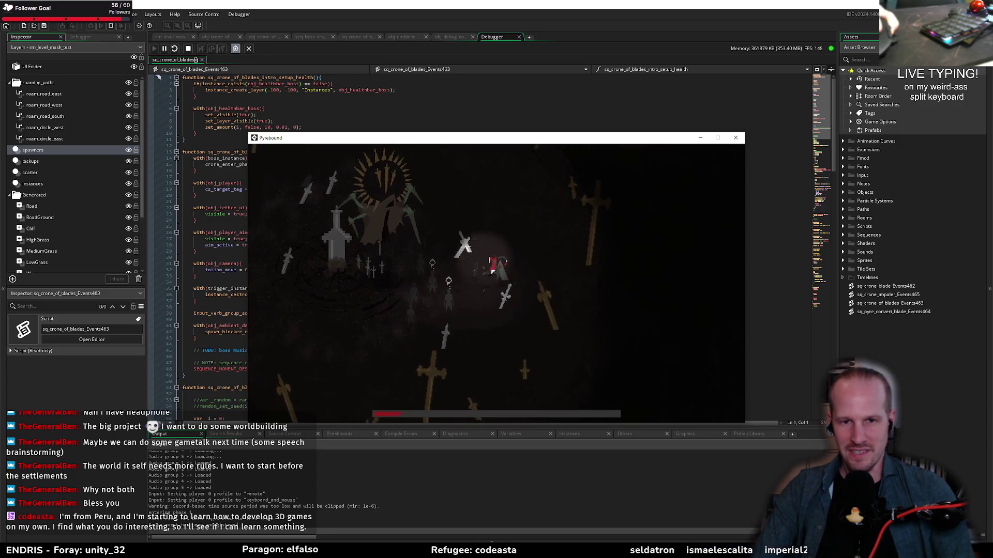
key(a)
key(w)
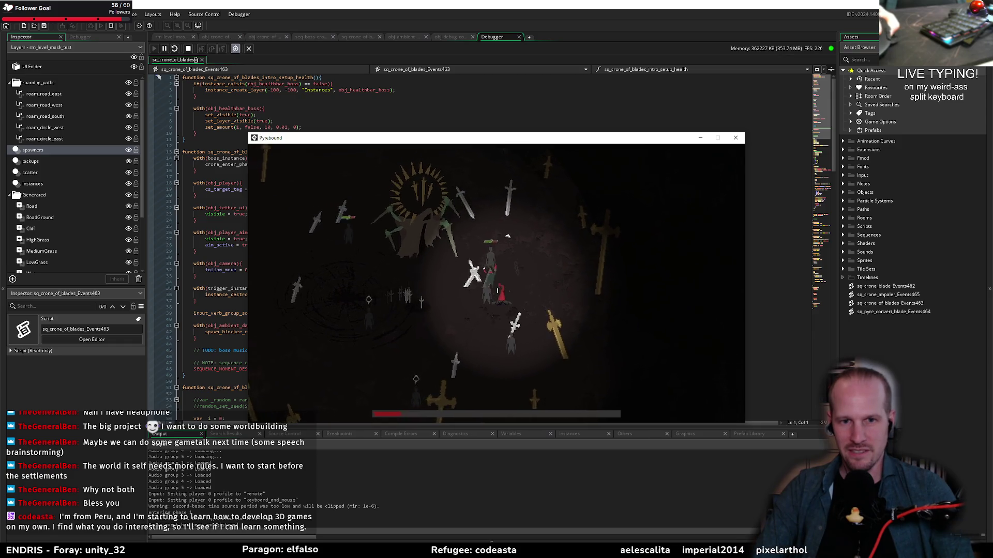
key(a)
key(w)
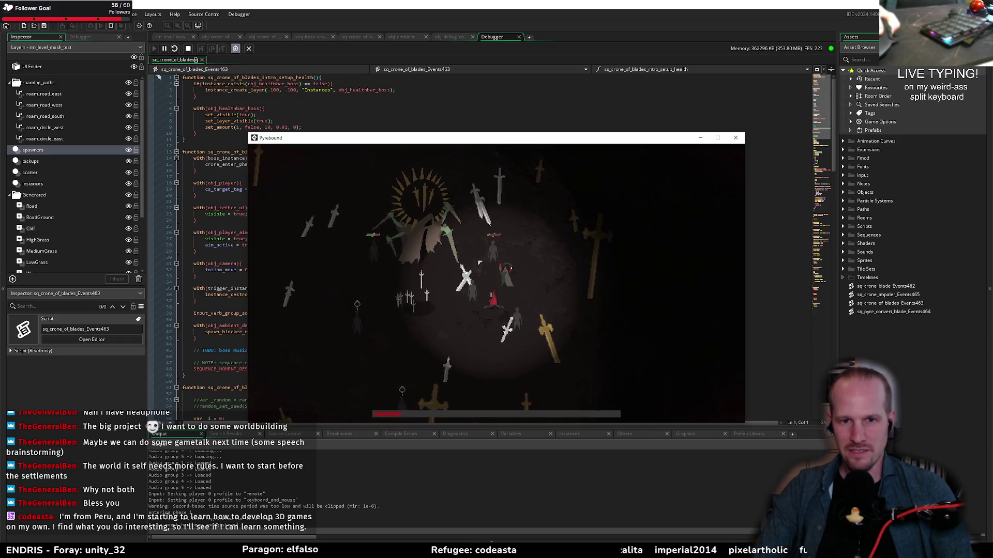
key(a)
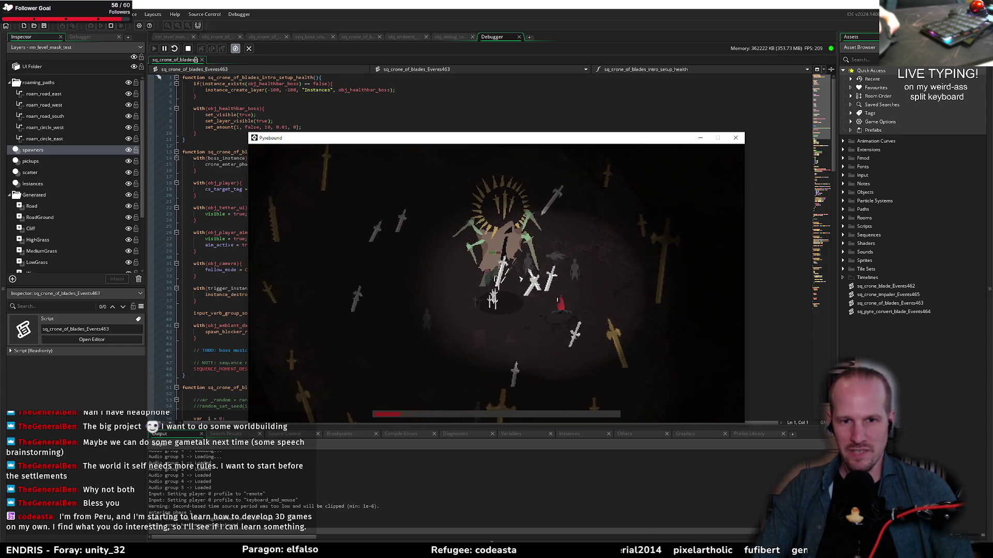
key(d)
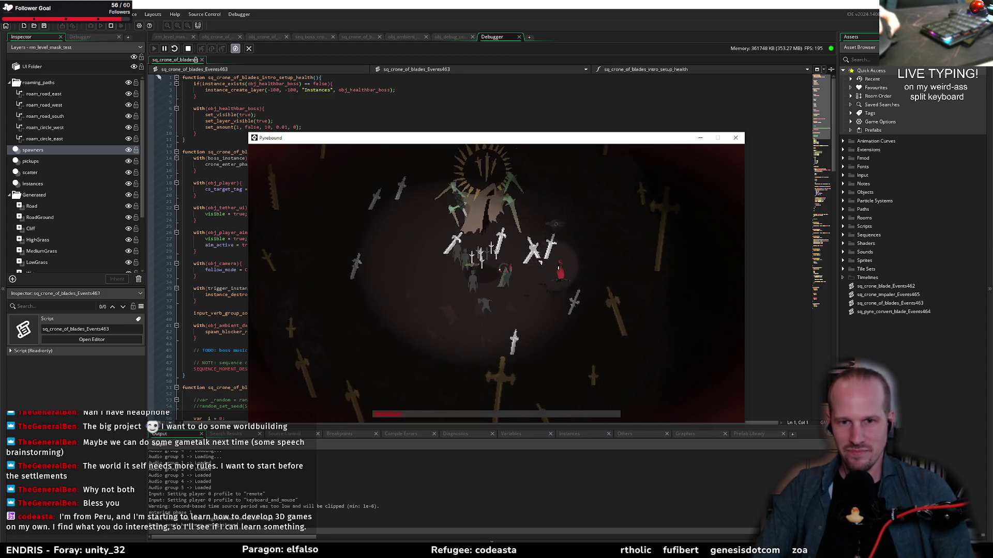
key(d)
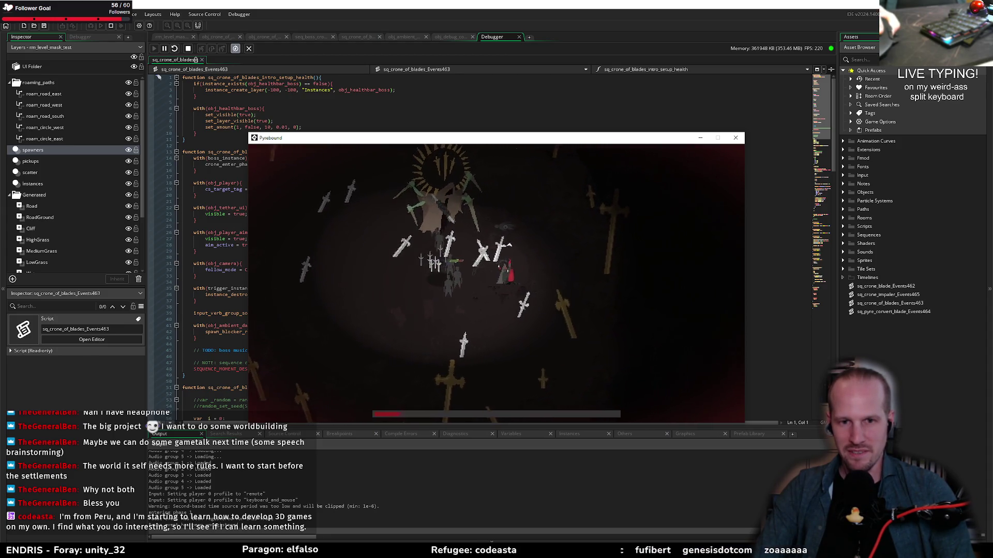
key(w)
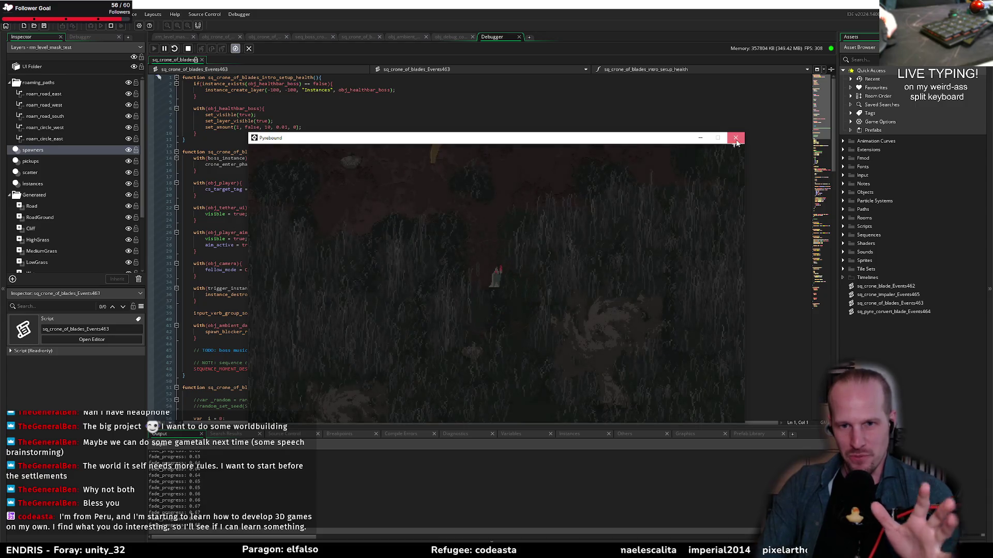
click(736, 139)
click(211, 214)
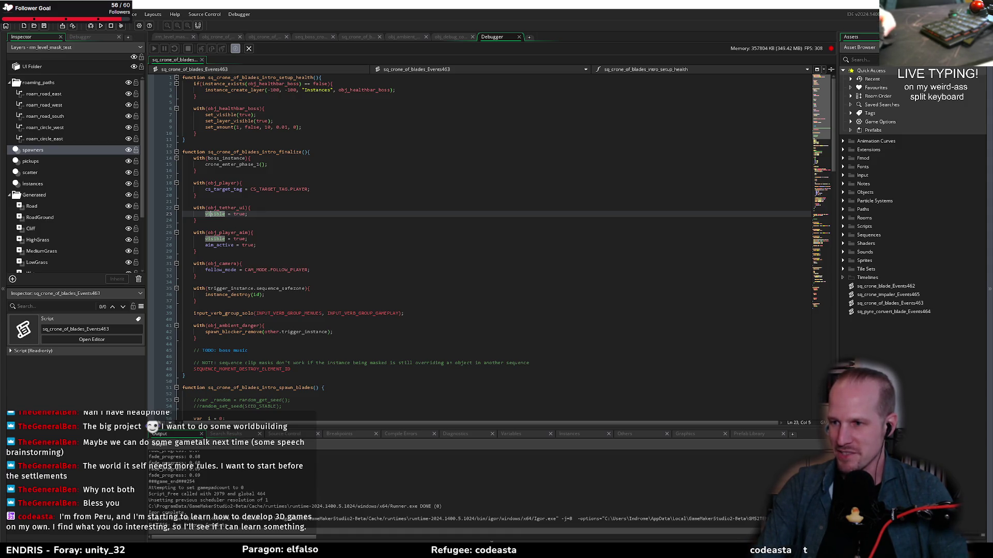
- Add a closing brace on line 33 to end the with(obj_camera) block
click(217, 270)
click(216, 251)
click(217, 257)
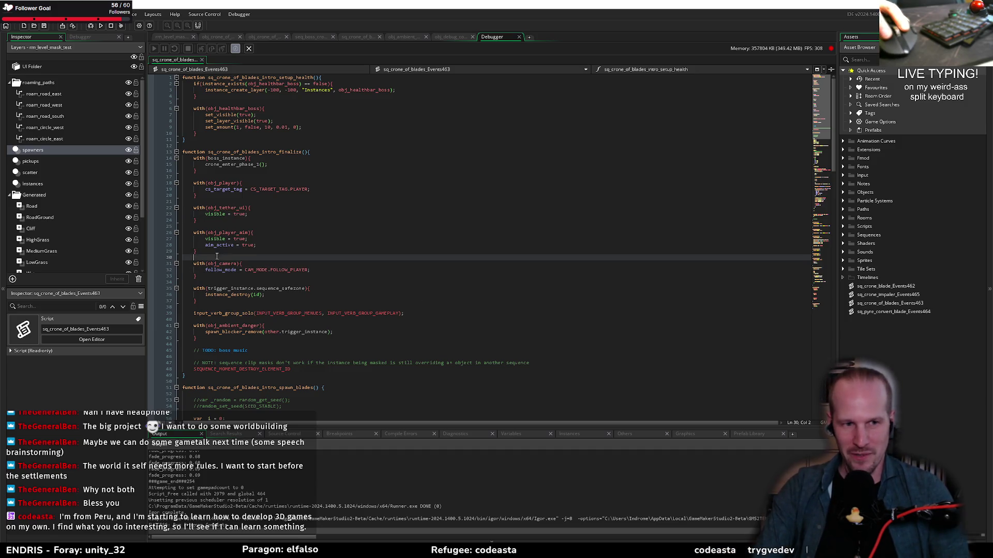
click(352, 276)
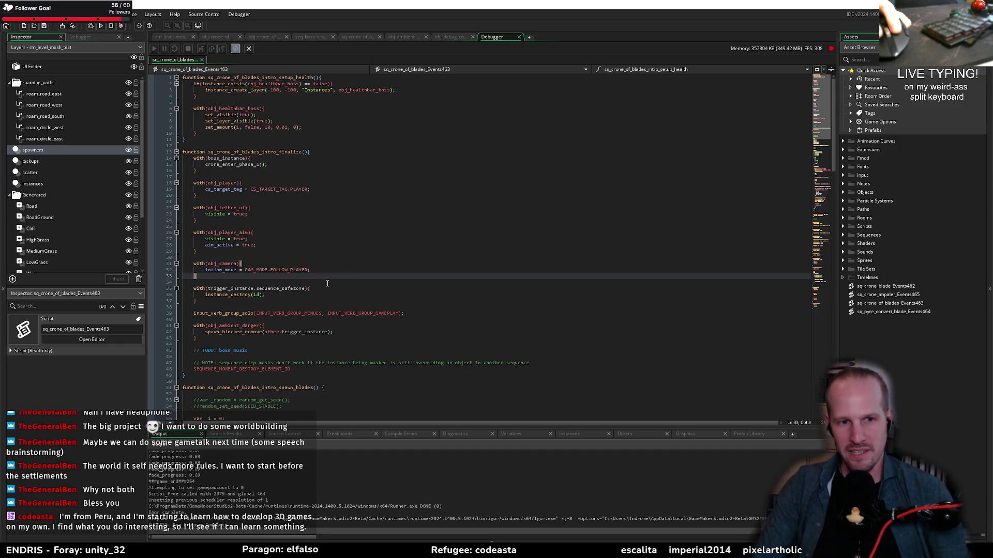
text(})
key(Down)
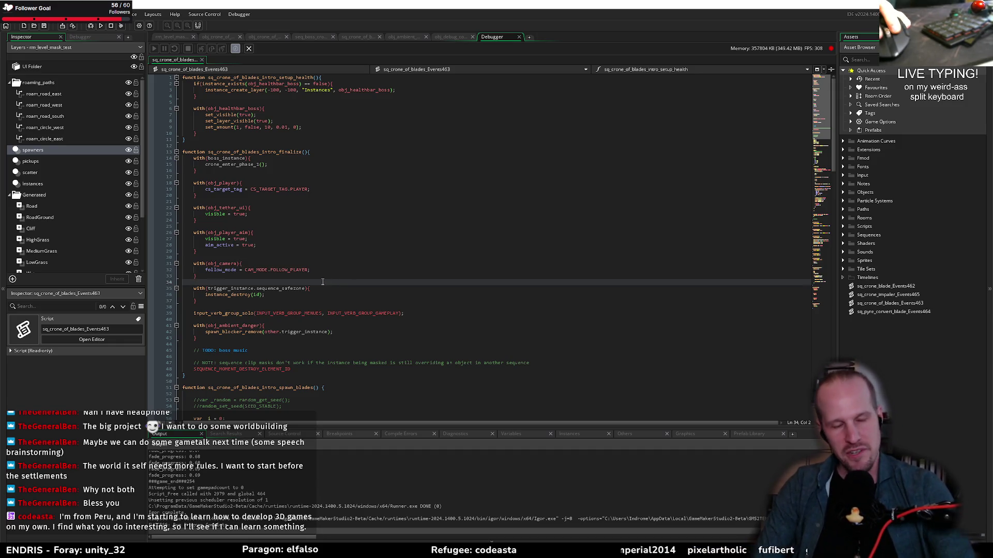
click(301, 276)
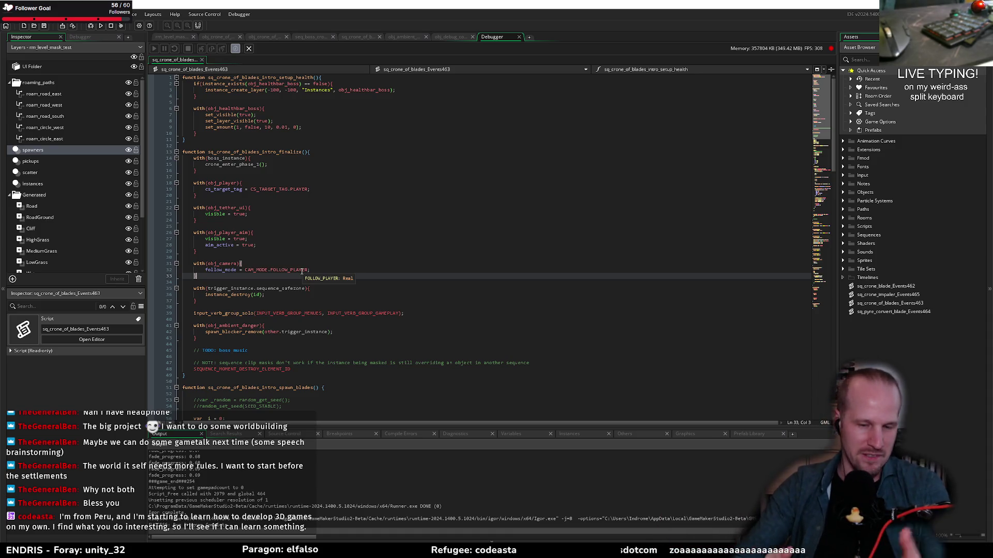
- Review the intro finalize code, then switch to the obj_crone_of_blades_arena code
key(Up)
key(Up)
key(Up)
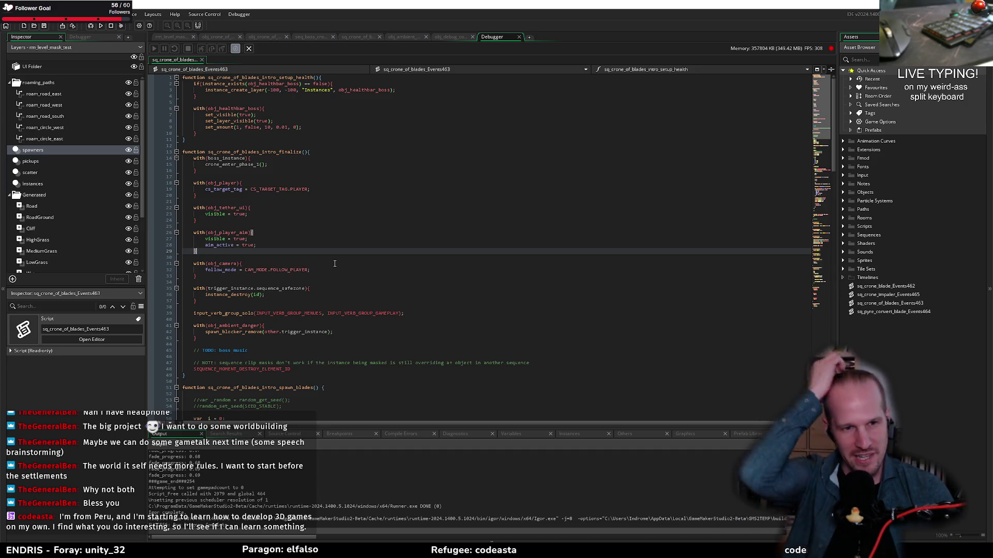
click(250, 283)
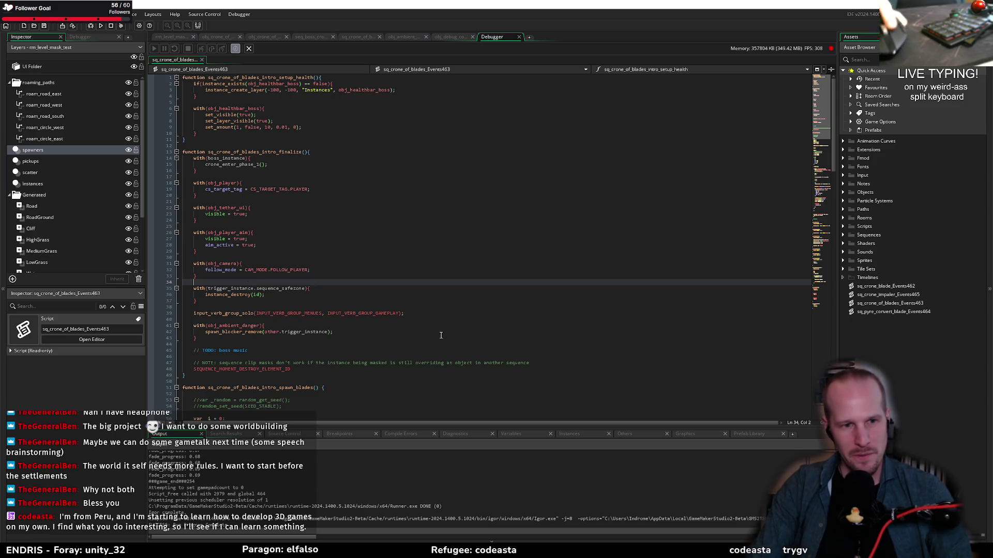
click(318, 325)
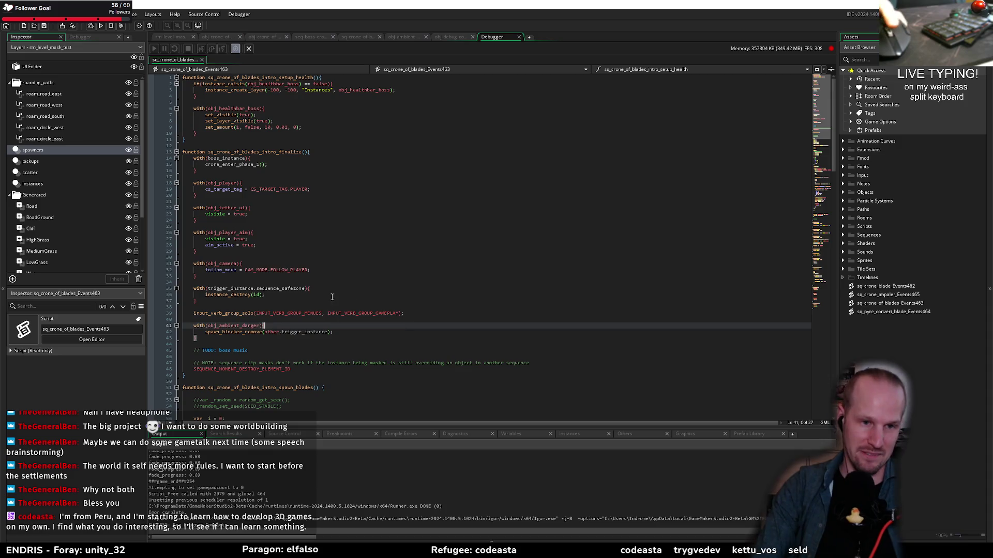
click(327, 318)
click(281, 350)
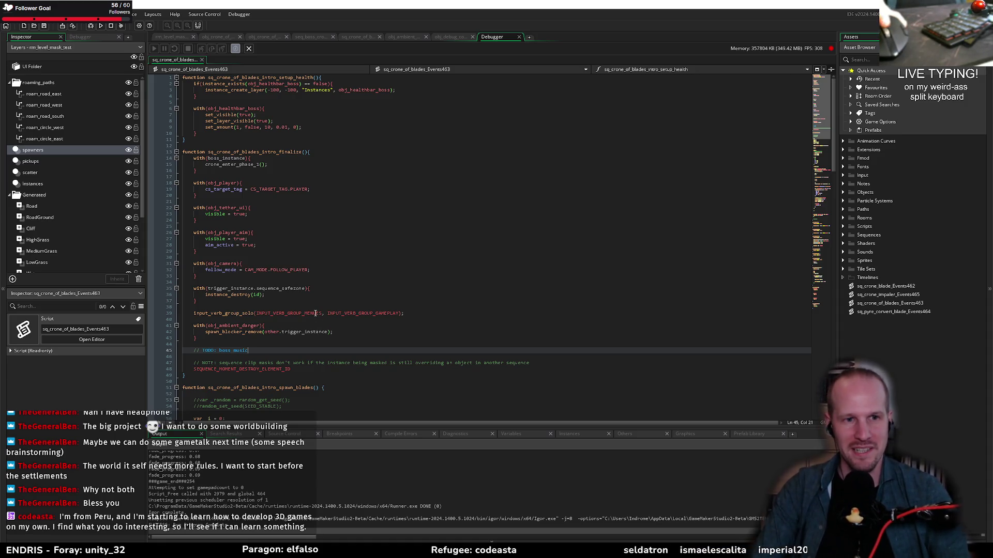
click(245, 227)
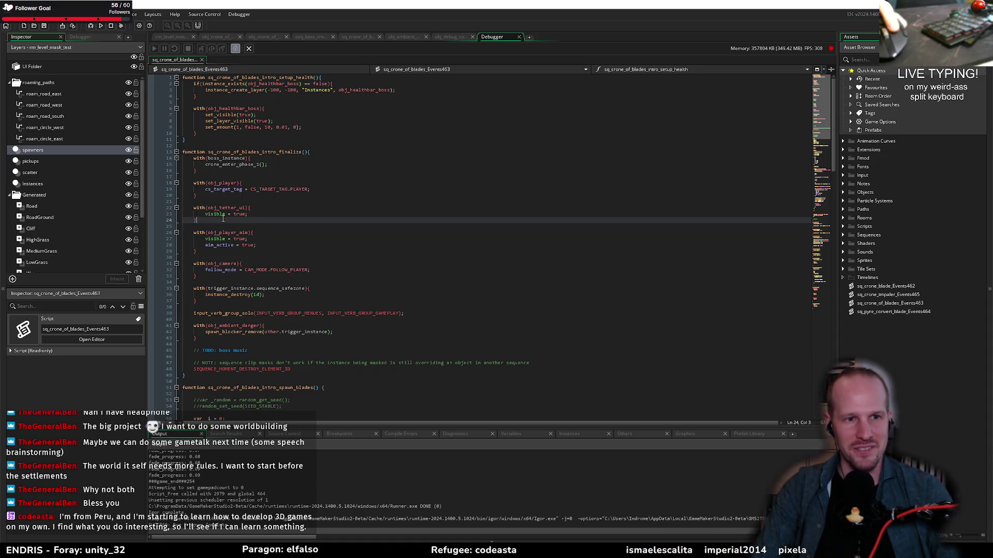
click(274, 213)
click(231, 201)
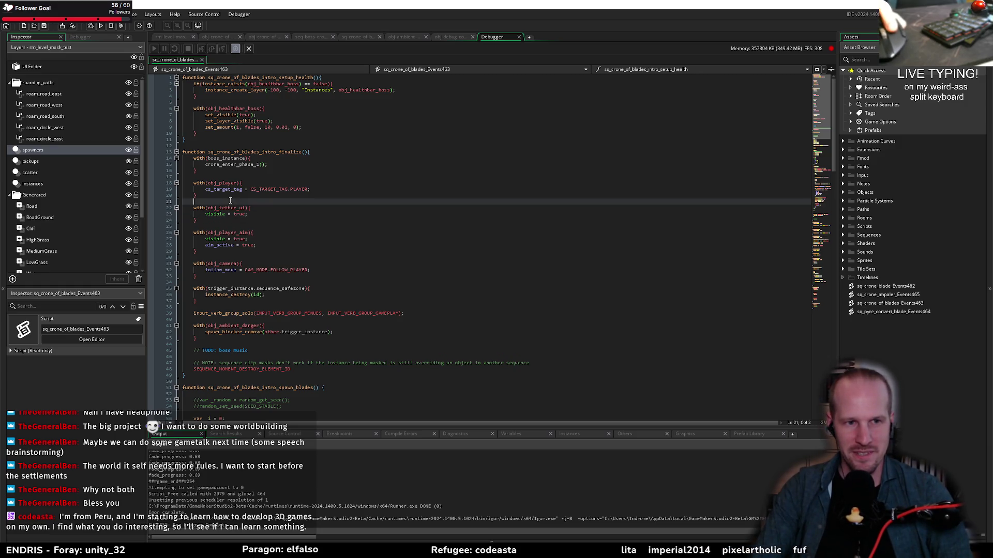
click(448, 36)
click(246, 40)
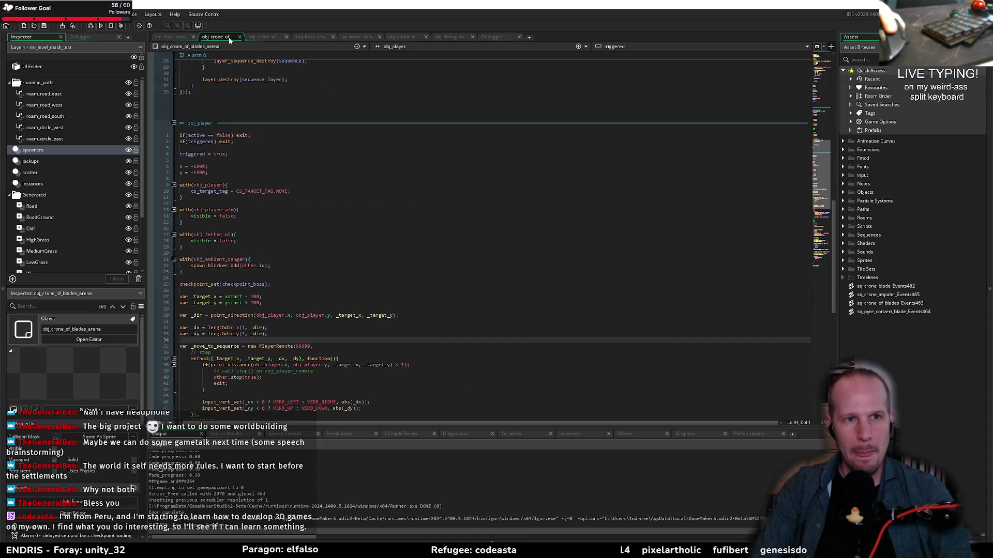
- Review the arena's Create event code around spawn_blade_cage
click(279, 236)
click(270, 228)
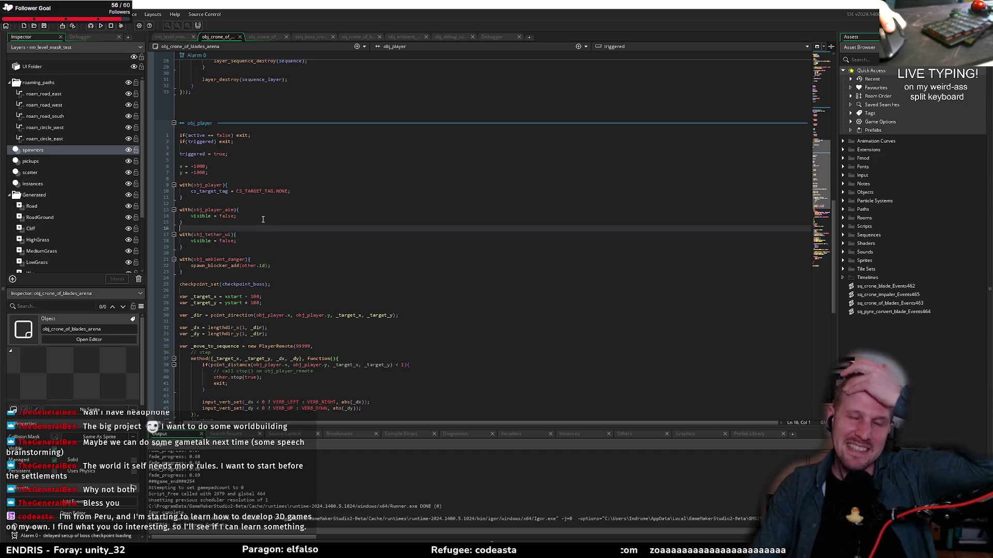
scroll(269, 228, down, 10)
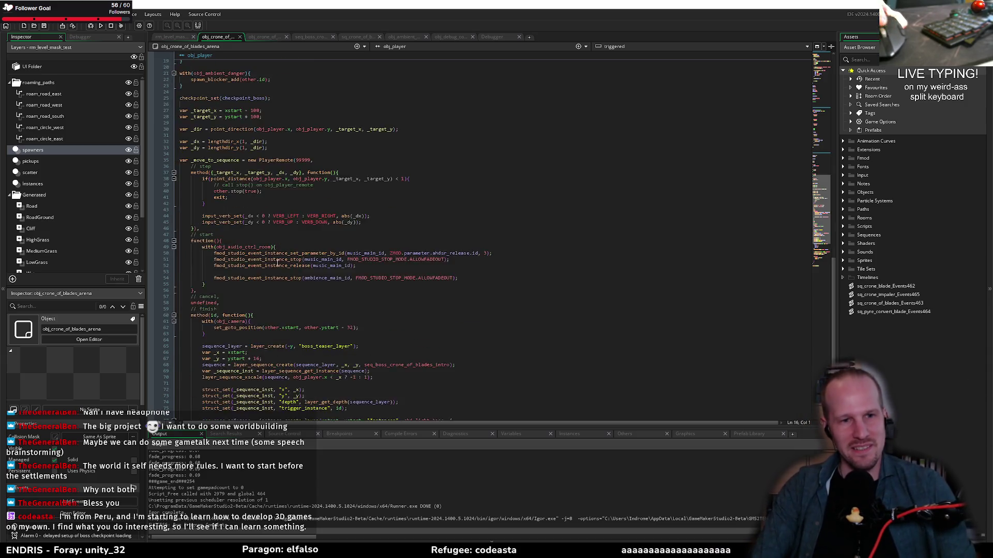
scroll(280, 251, up, 15)
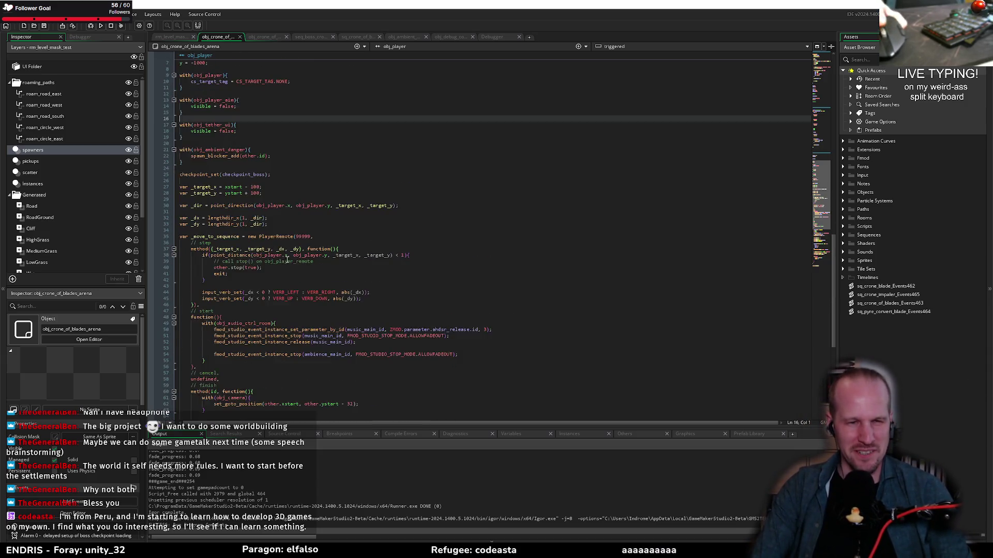
click(240, 211)
click(219, 221)
click(207, 227)
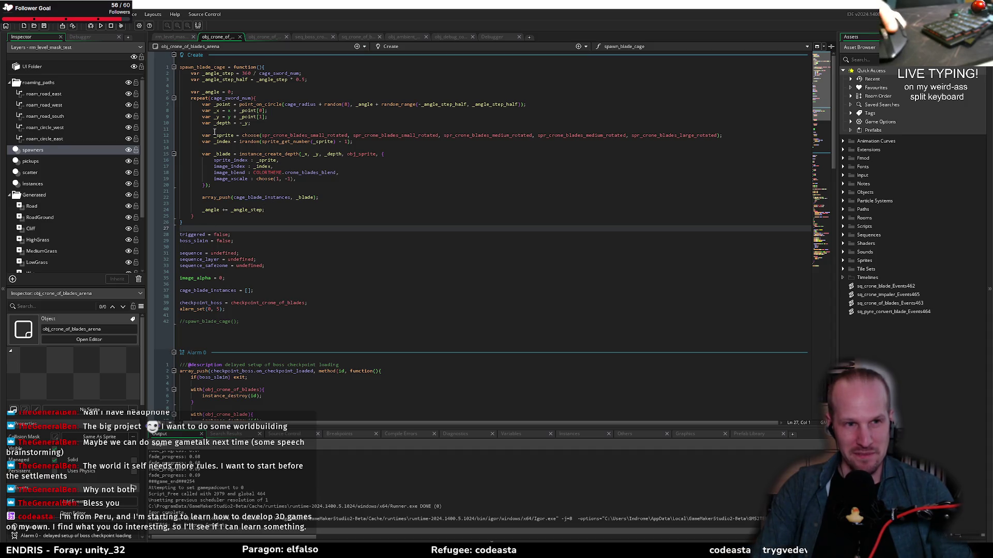
- Inspect obj_crone_of_blades' Clean Up and Step events, then switch to Obsidian
click(260, 37)
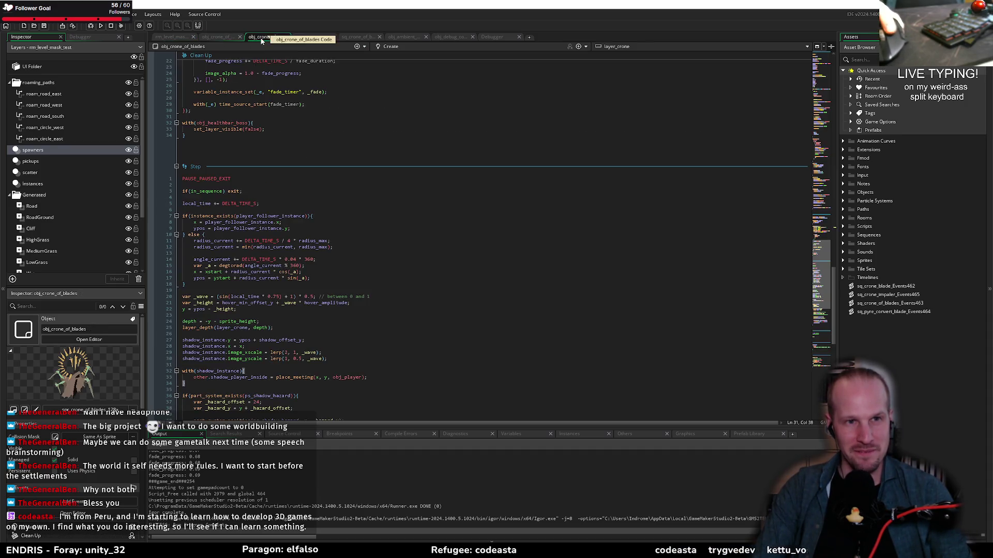
click(239, 117)
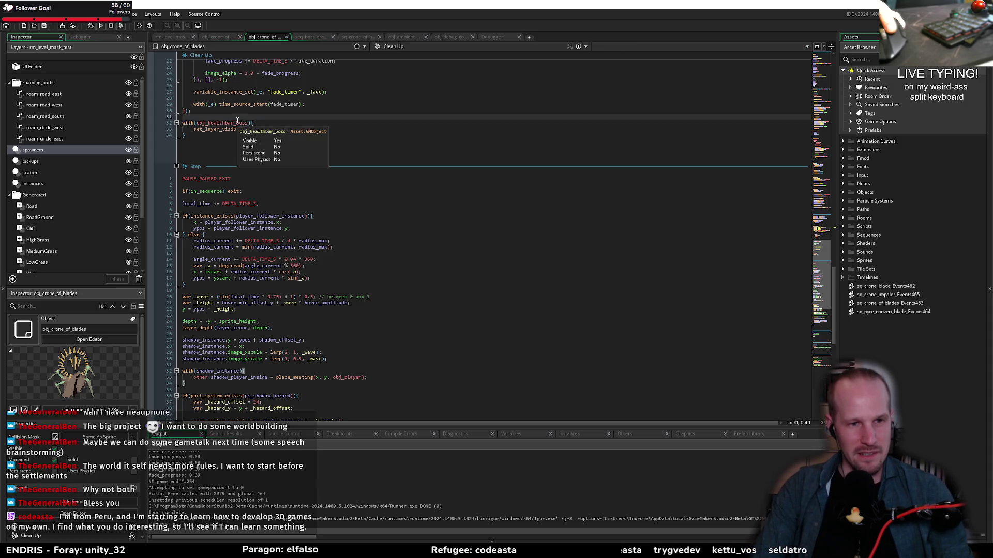
click(290, 197)
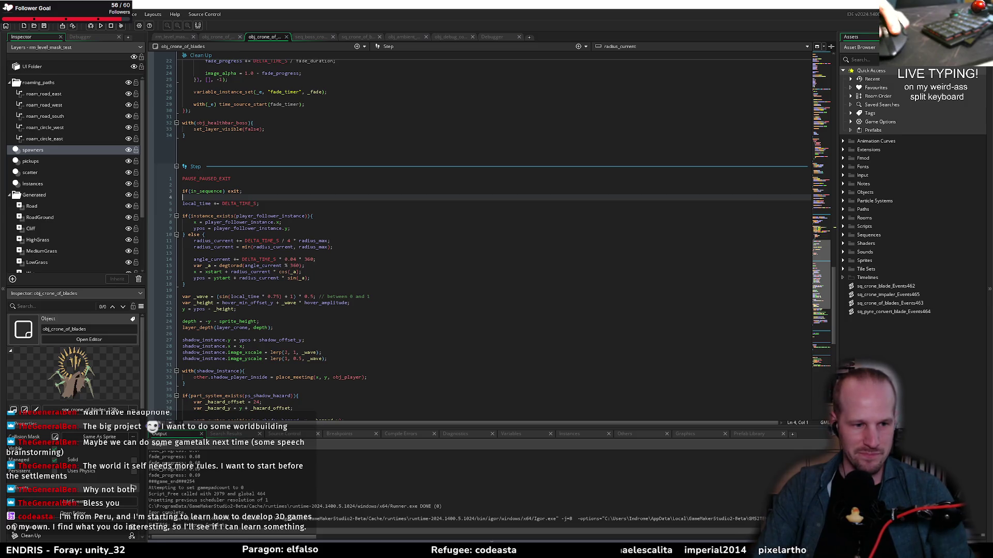
key(alt+Tab)
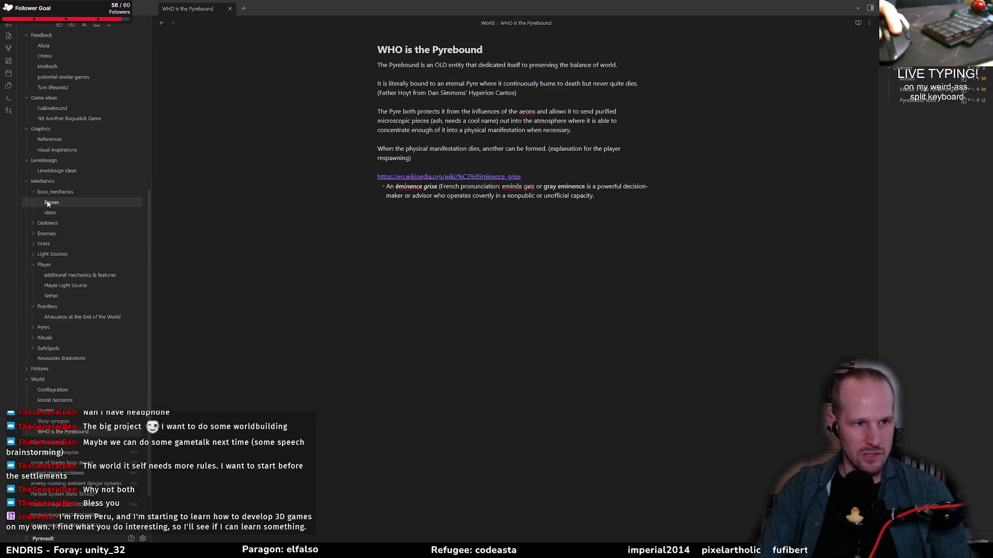
- Create a new note titled 'Crone of Blades' in the boss_mechanics folder
click(58, 202)
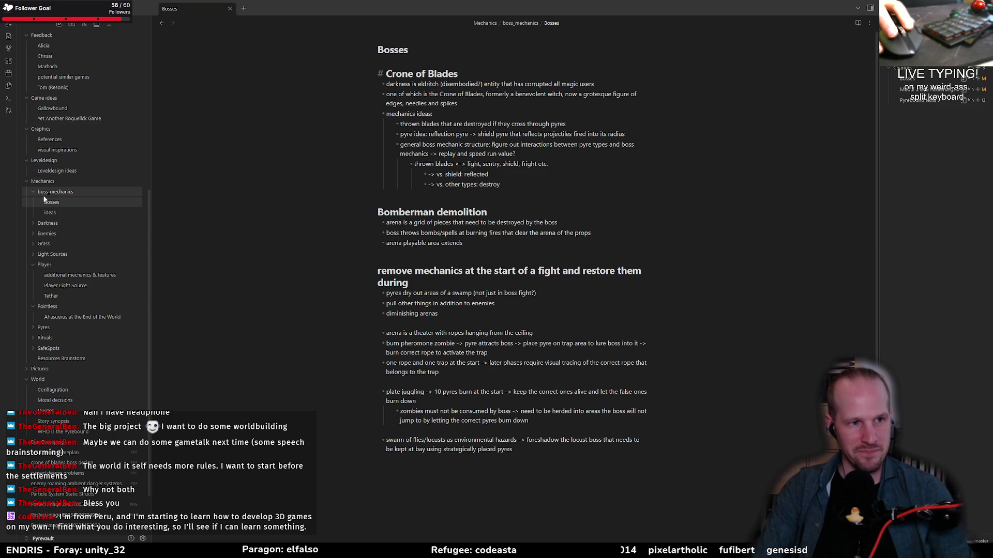
right_click(58, 191)
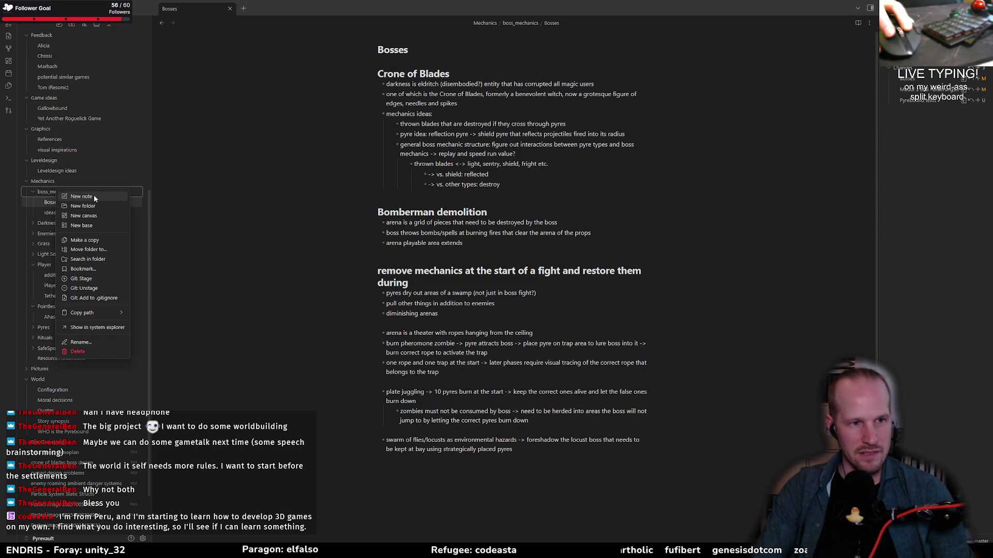
click(81, 197)
text(Crone)
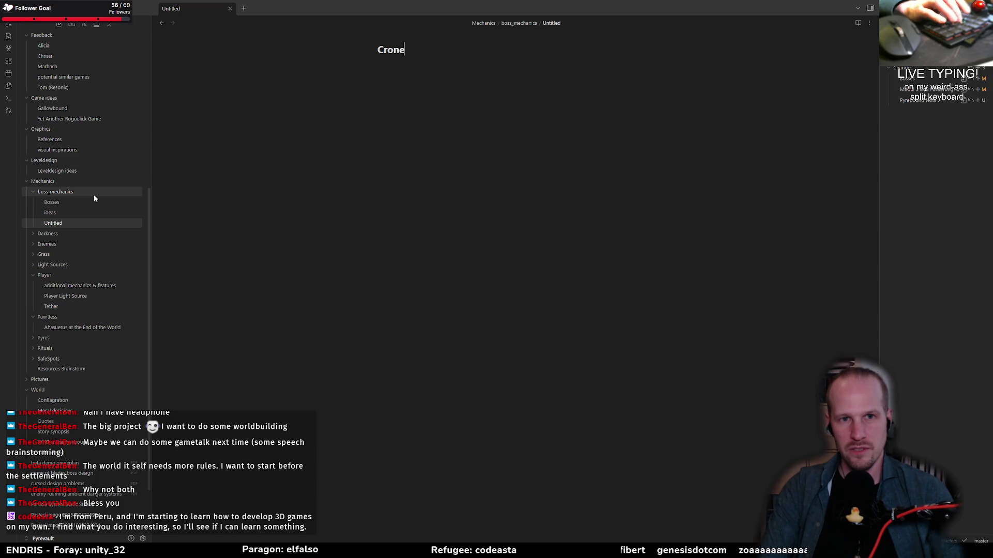
text( of Blades)
key(Return)
text(#)
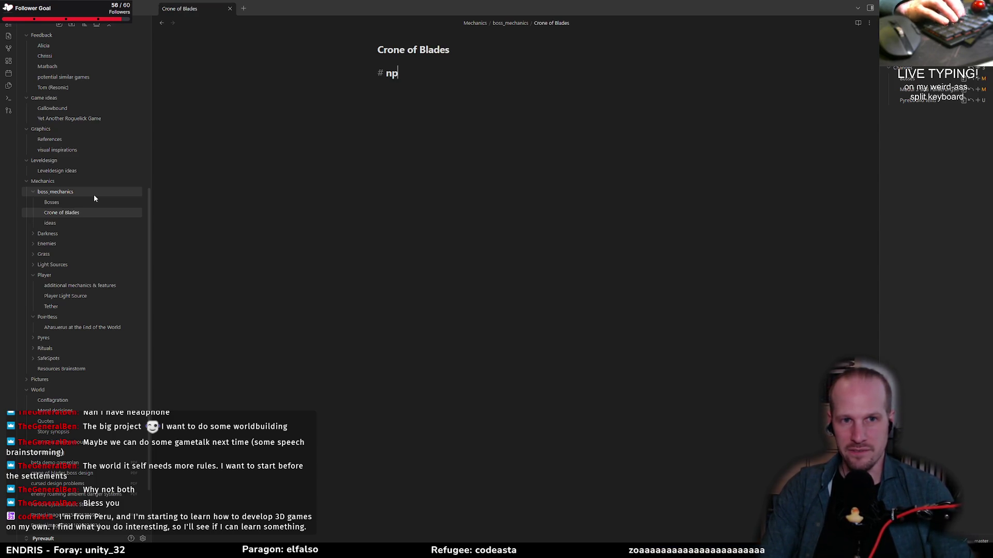
- Add heading '1' with a first bullet 'ambient enemies'
text(1)
key(Return)
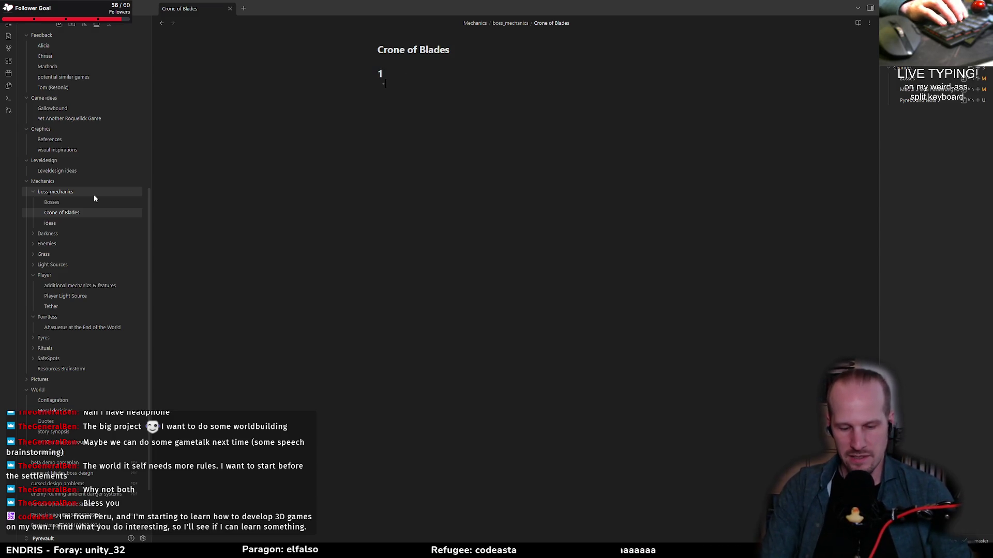
text(ambient enemies)
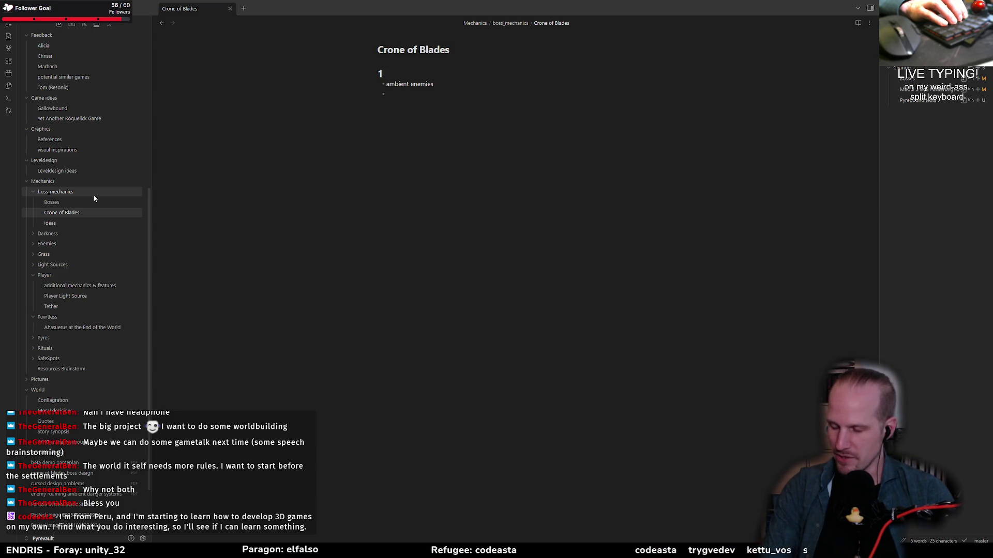
key(alt+Tab)
key(alt+shift+Tab)
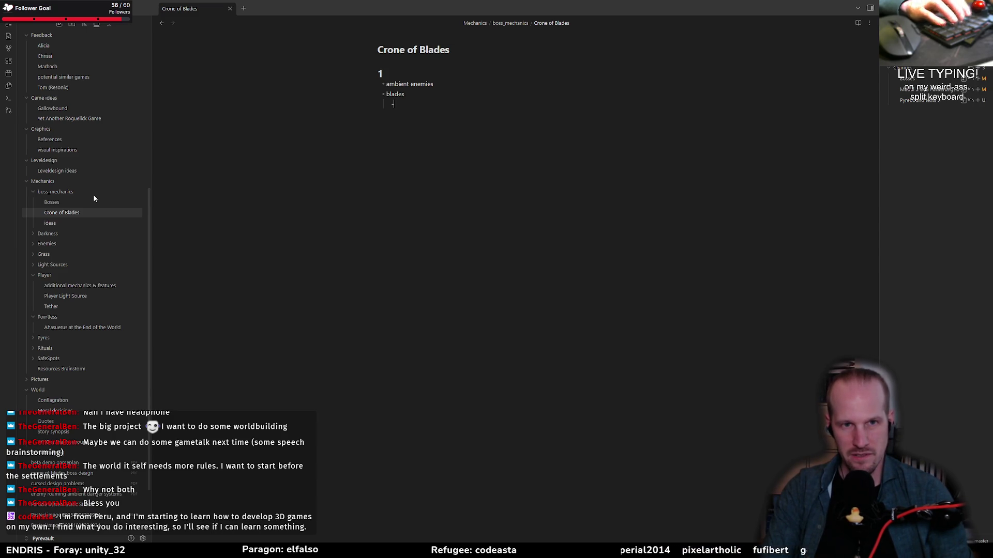
- Add bullets 'normal blades' and 'corpse blades' under heading 1
text(without)
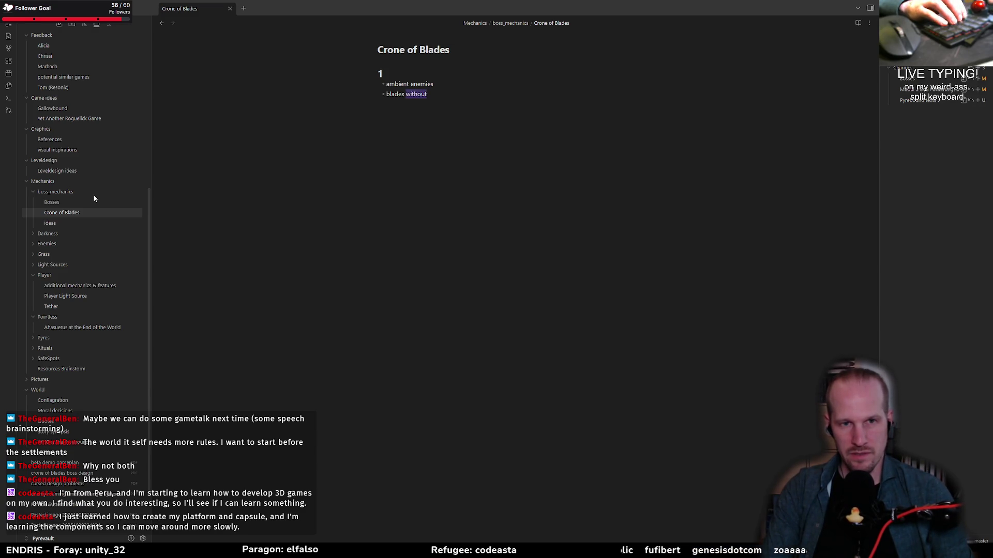
key(BackSpace)
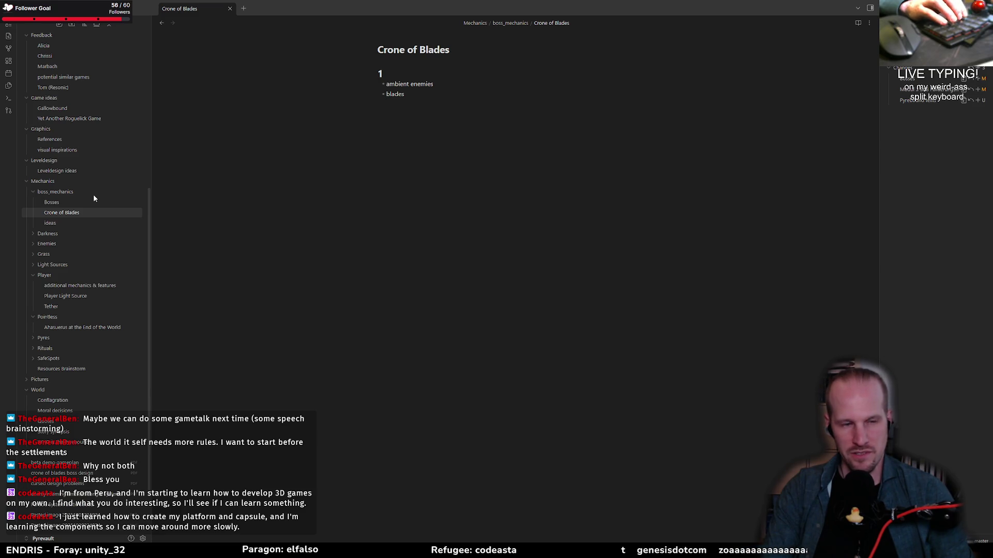
text(normal)
key(End)
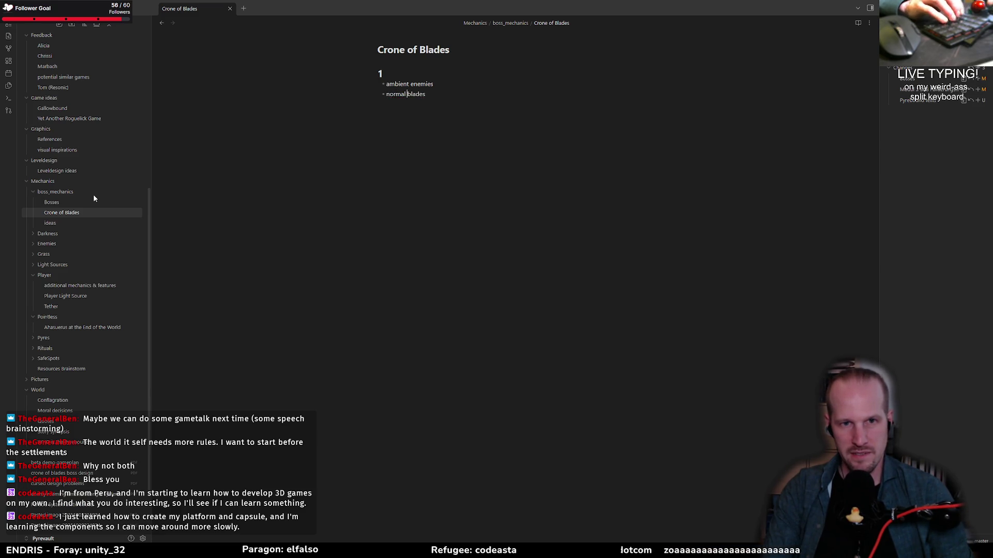
key(BackSpace)
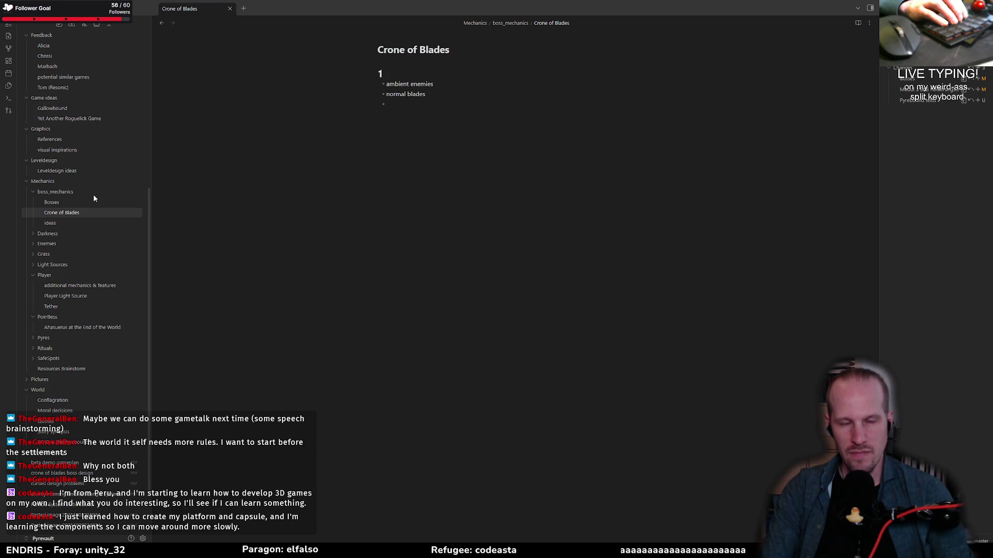
text(corpseblades)
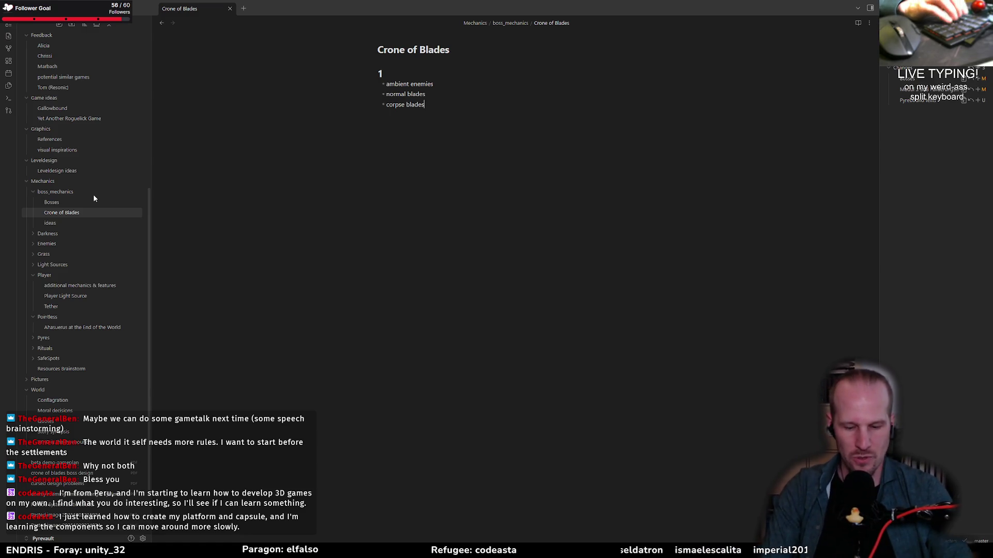
key(Return)
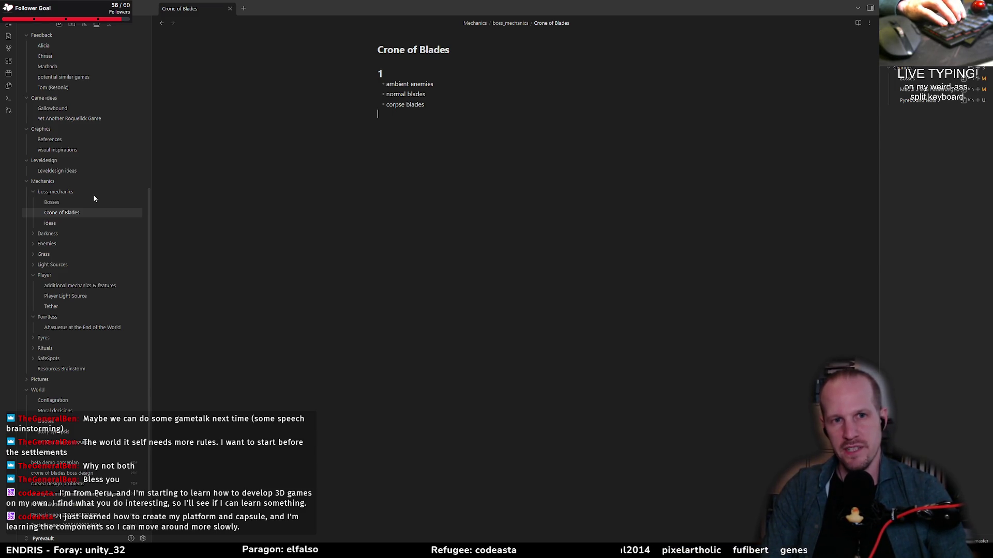
- Add heading '# 2' with bullets ambient enemies, normal blades +, corpse blades, impalers
key(Return)
text(# 2)
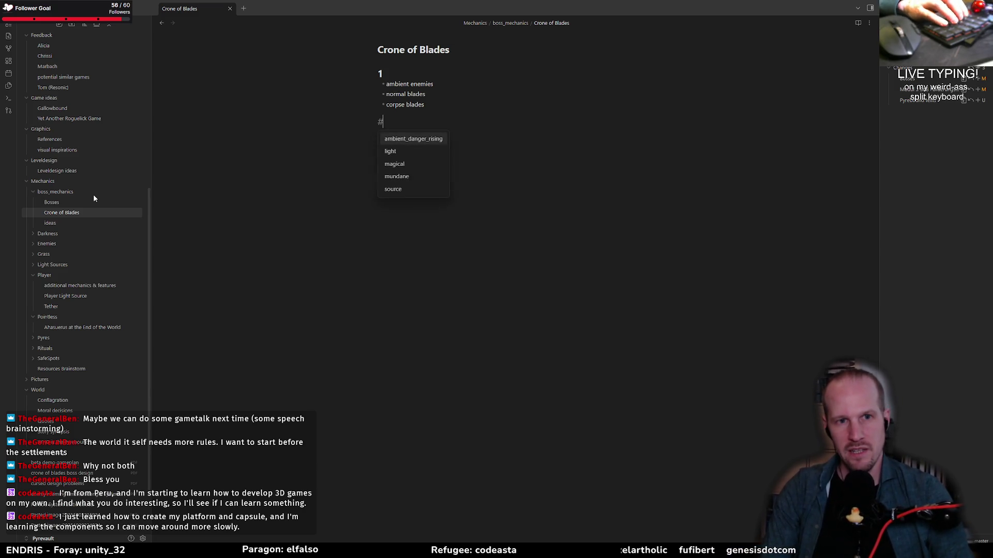
key(Return)
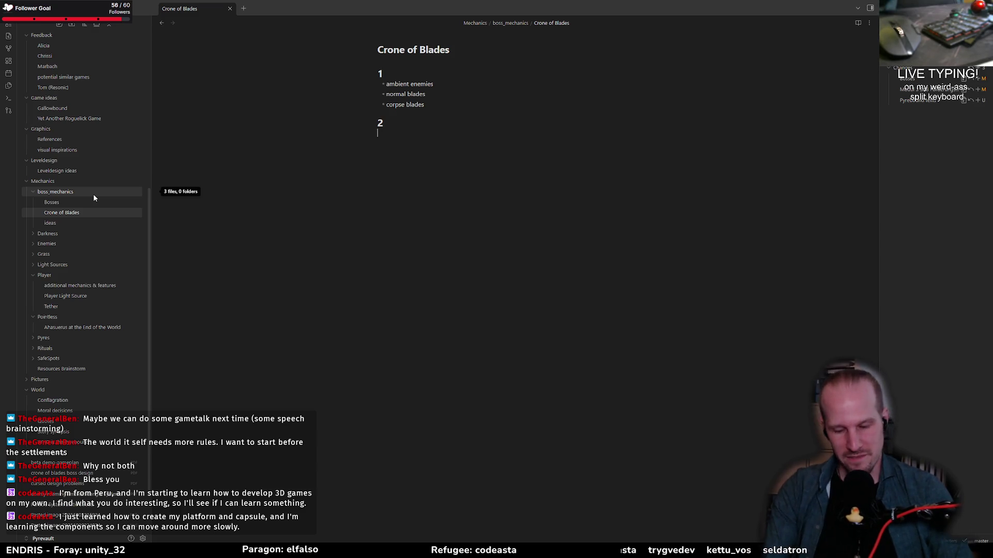
text(ambient en)
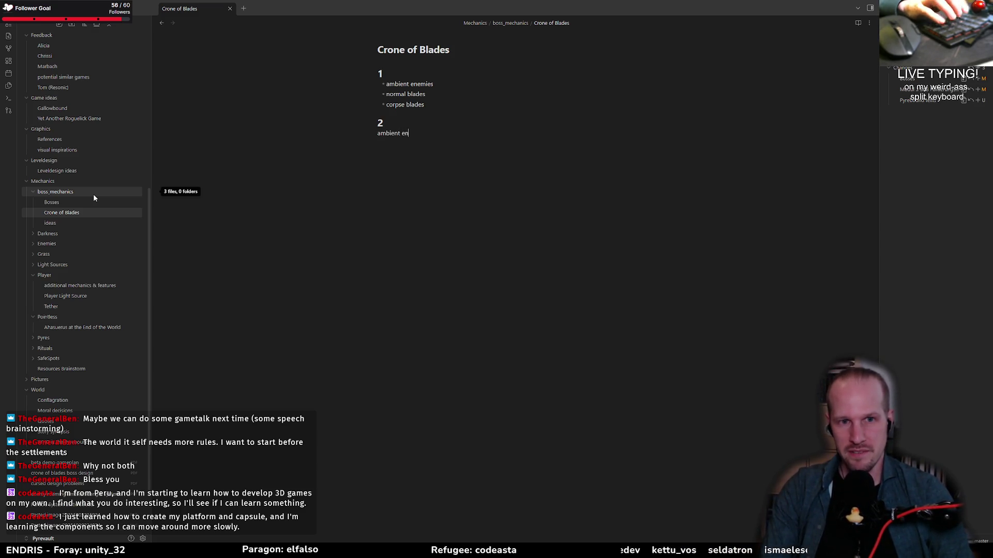
text(-)
key(End)
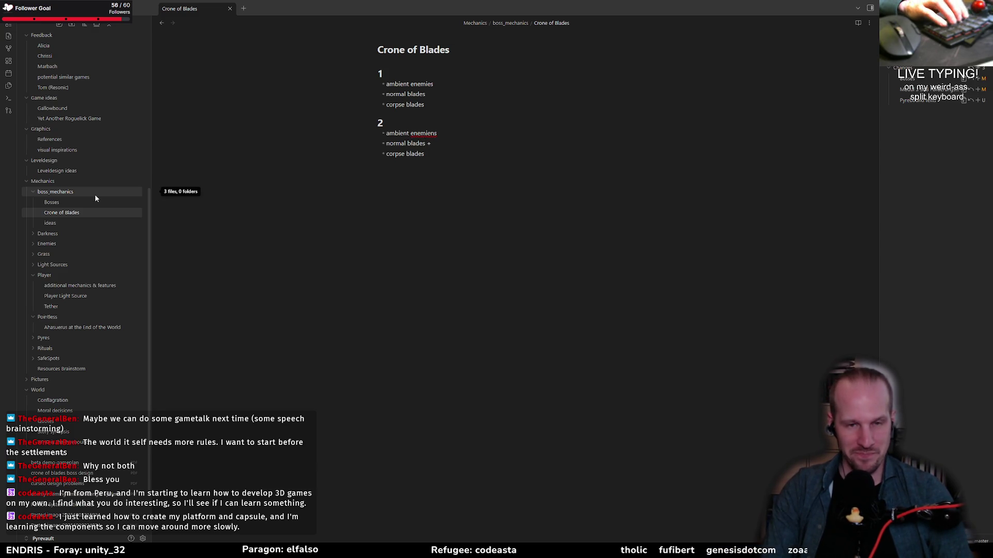
key(Return)
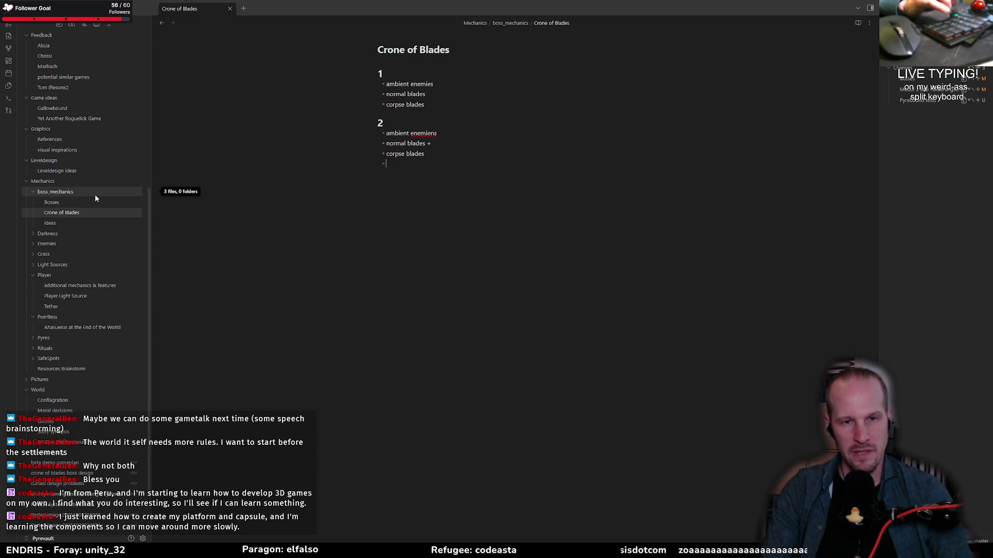
text(impalers)
key(Return)
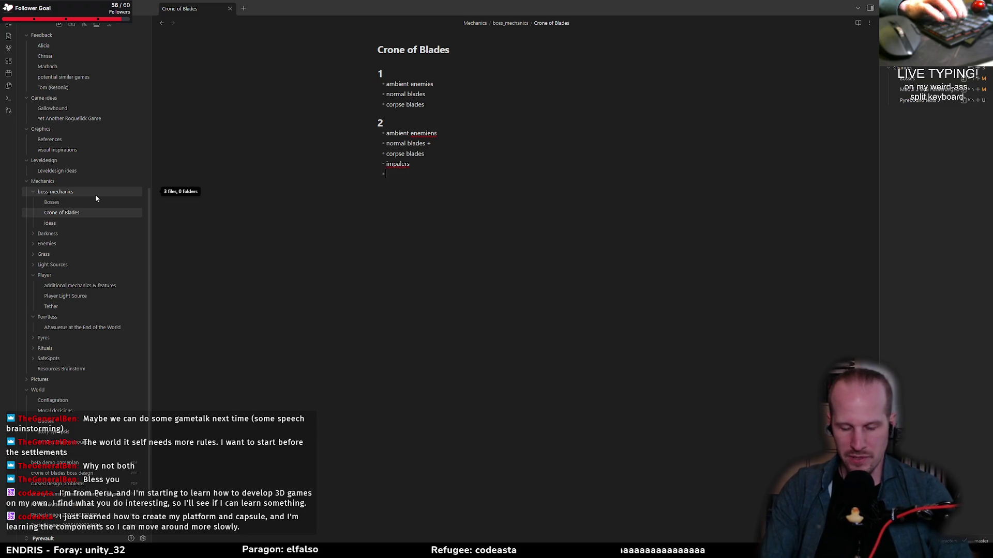
- Check the crone object's code in GameMaker
key(alt+Tab)
click(288, 237)
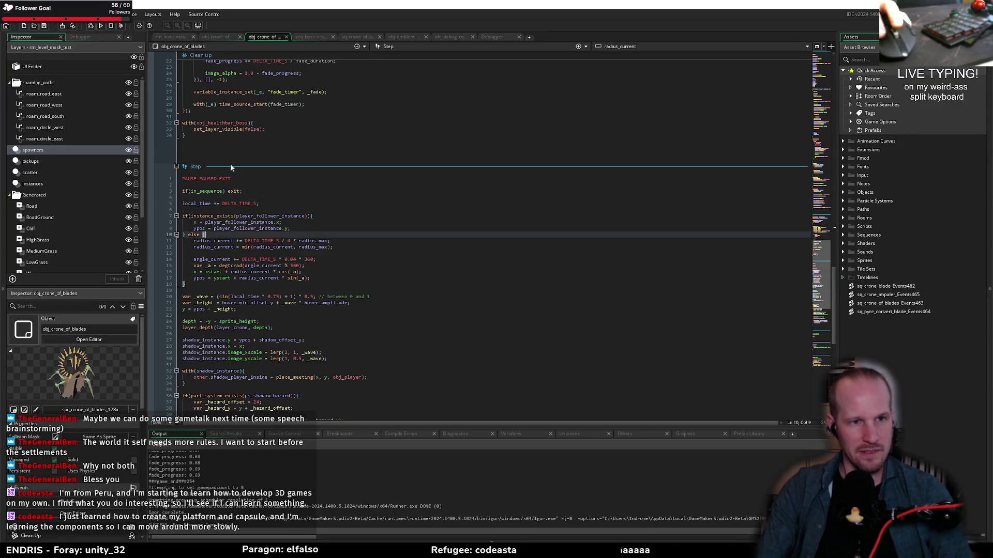
scroll(269, 207, up, 15)
scroll(253, 185, up, 2)
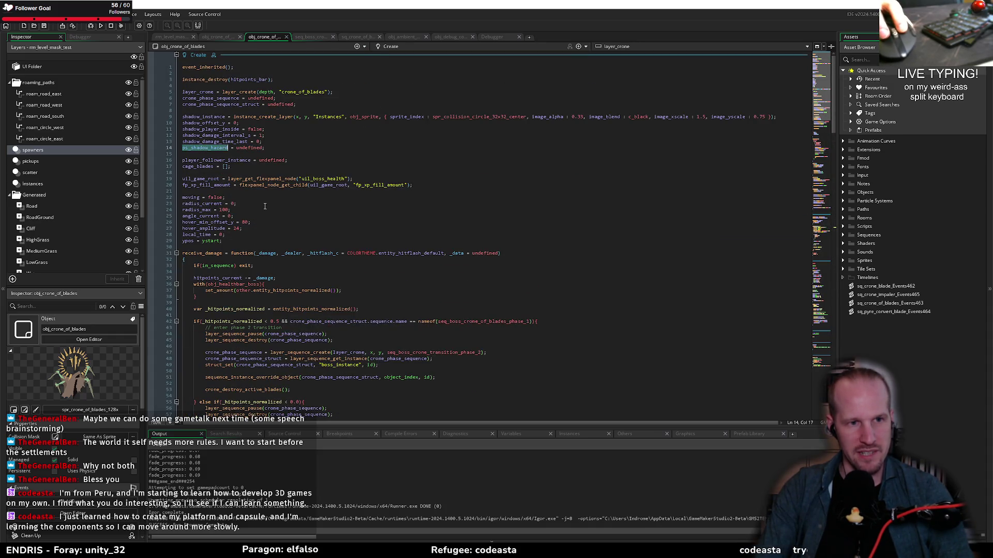
- Add a 'shadow hazard' bullet to the phase 2 list
key(alt+Tab)
text(shadow hazard)
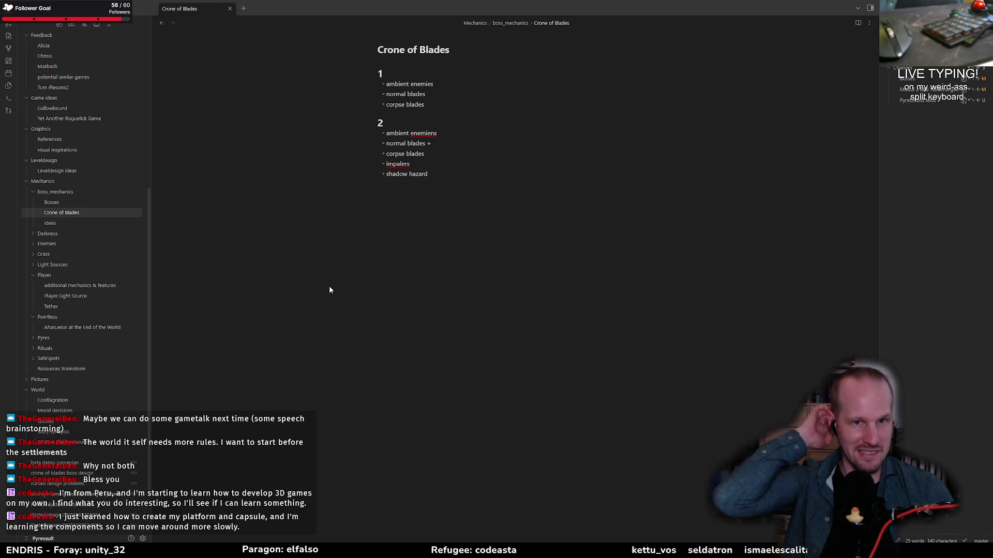
click(434, 133)
- Correct 'enemiens' to 'enemies' and review spelling suggestions for 'impalers'
key(BackSpace)
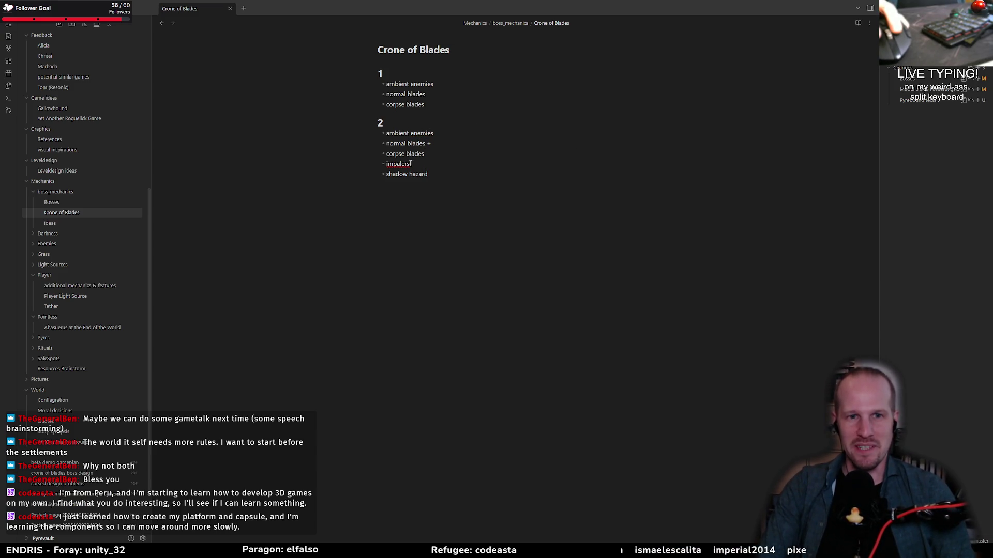
right_click(402, 165)
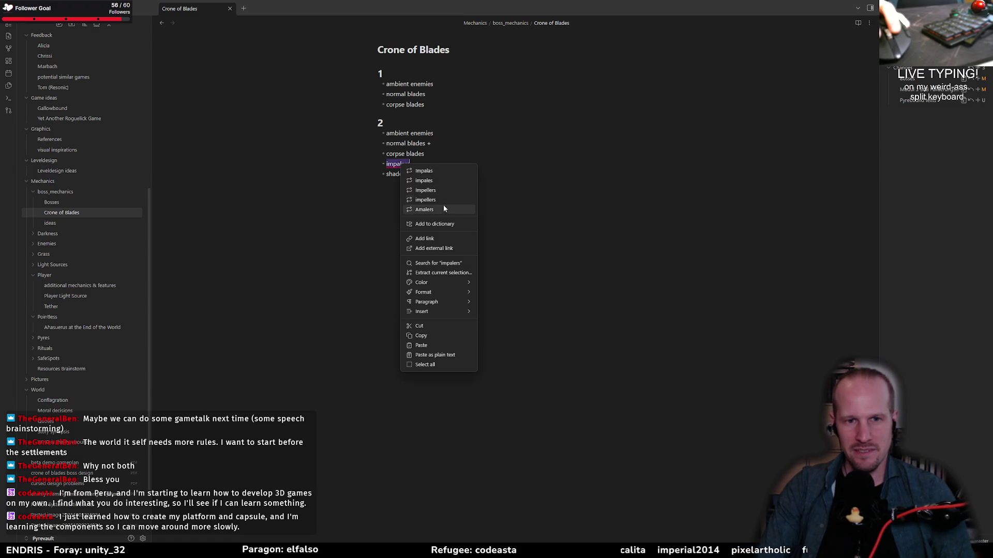
click(421, 165)
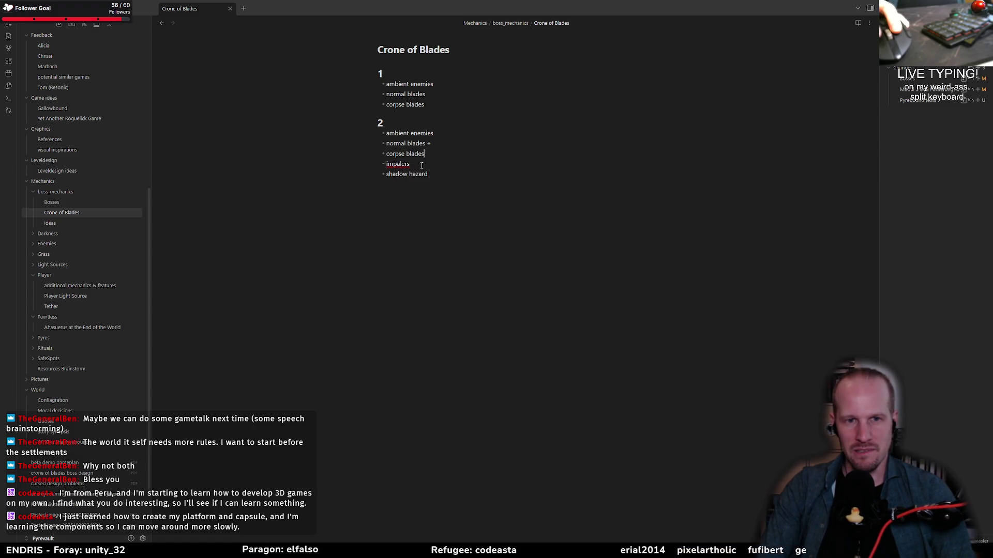
key(BackSpace)
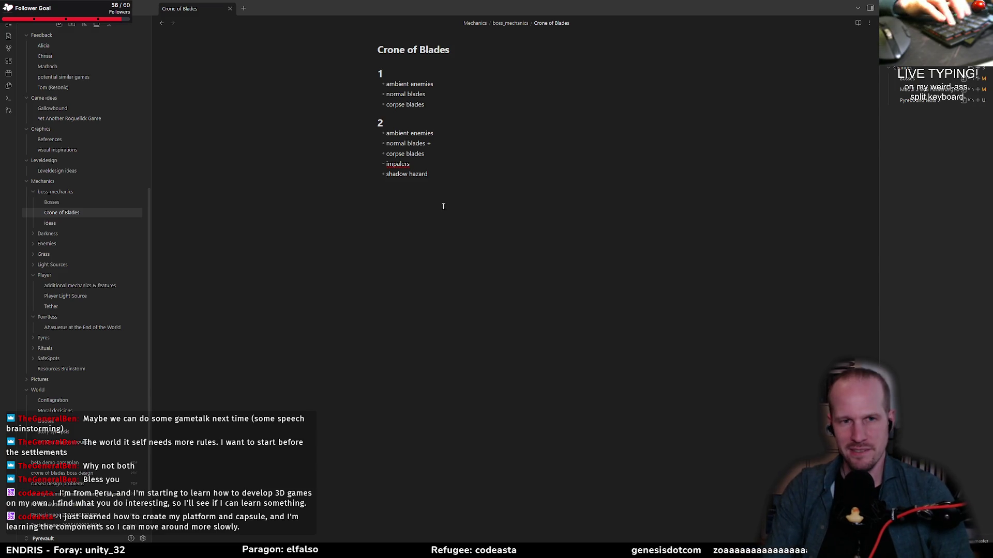
key(alt+Tab)
key(alt+Tab)
key(alt+Tab)
key(Escape)
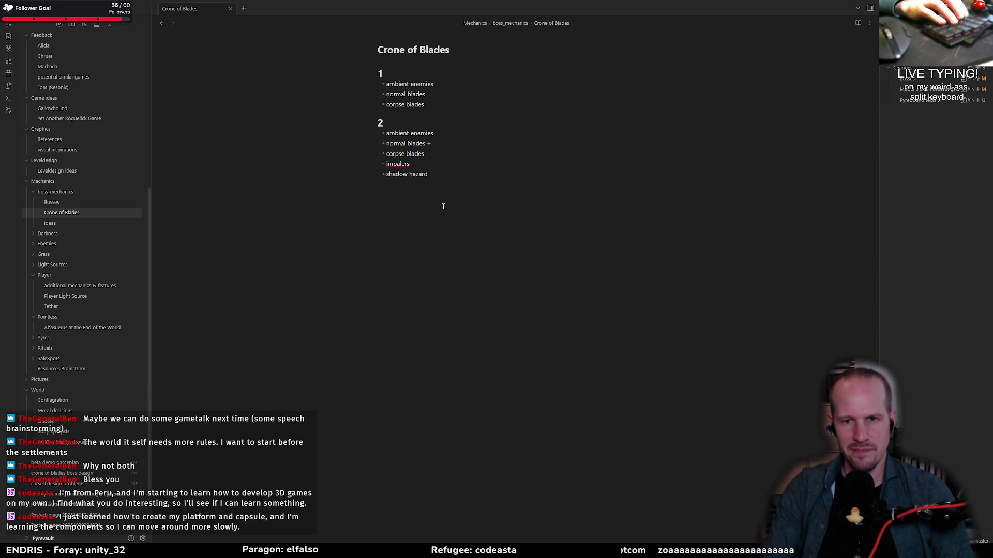
key(alt+Tab)
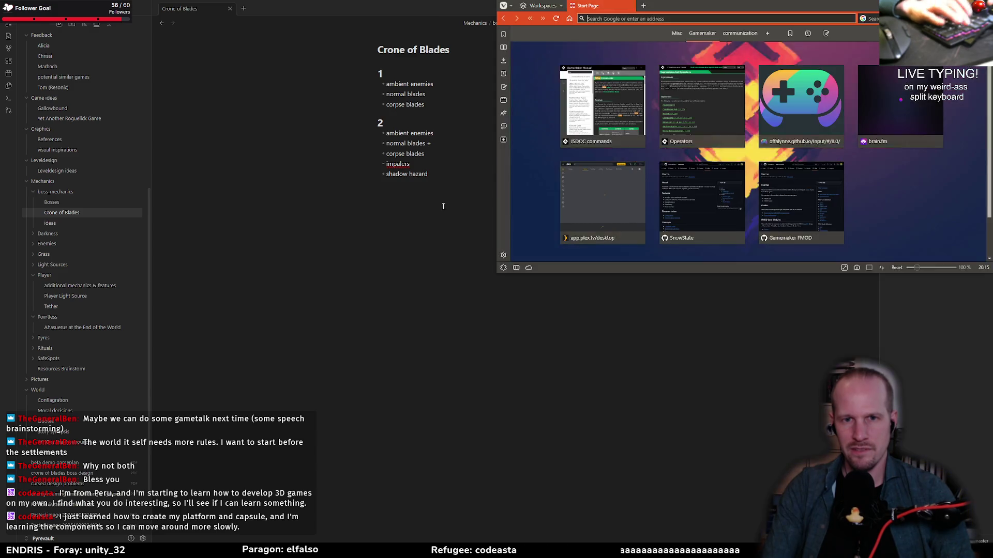
- Look up 'impaler' on dict.cc, finding 'der Pfähler', then return to the note
text(impalers)
key(BackSpace)
key(Return)
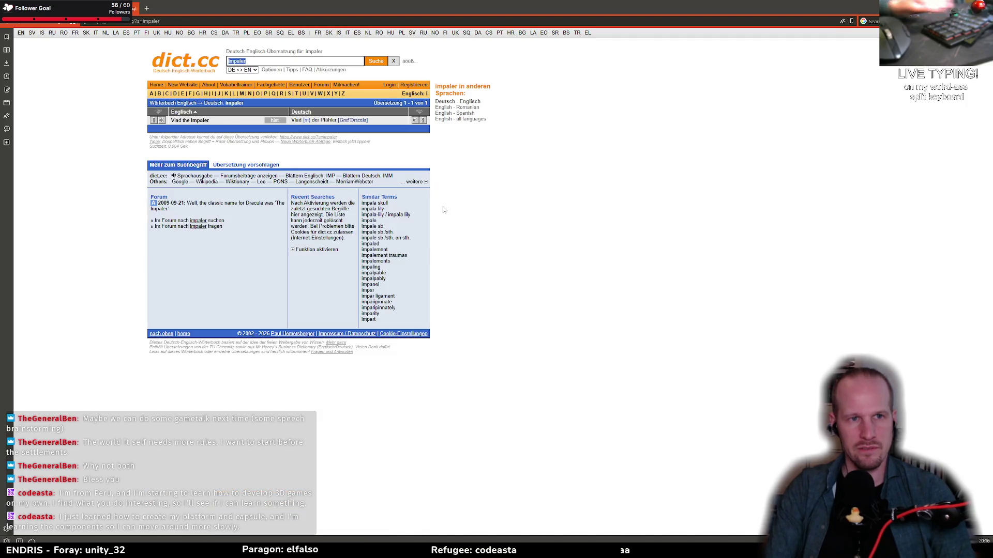
double_click(198, 120)
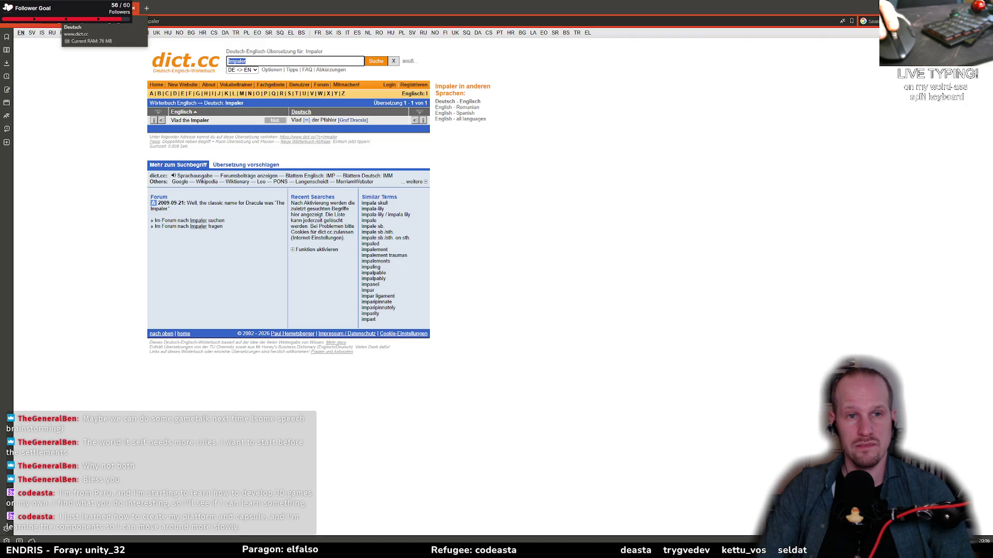
key(alt+Tab)
key(alt+Tab)
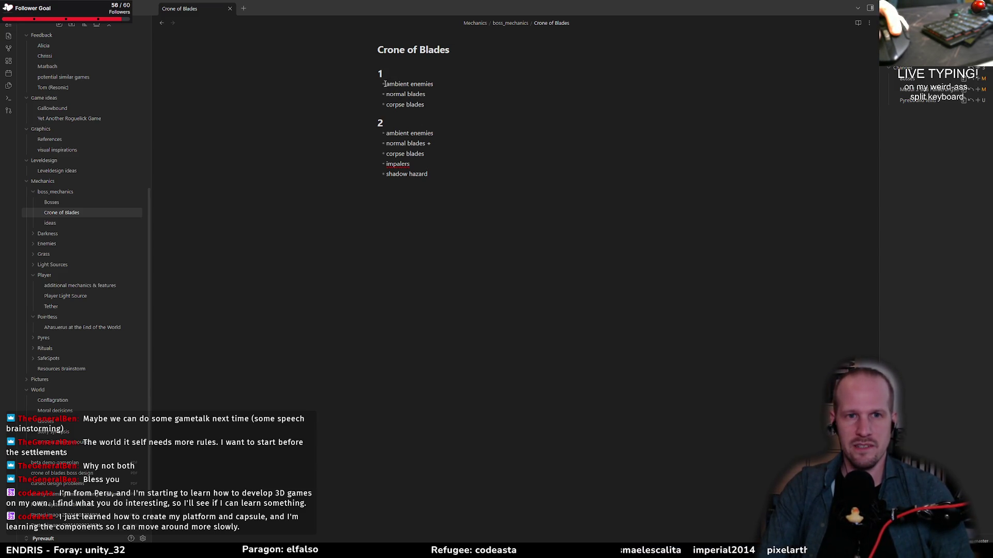
drag(385, 84, 427, 104)
click(434, 107)
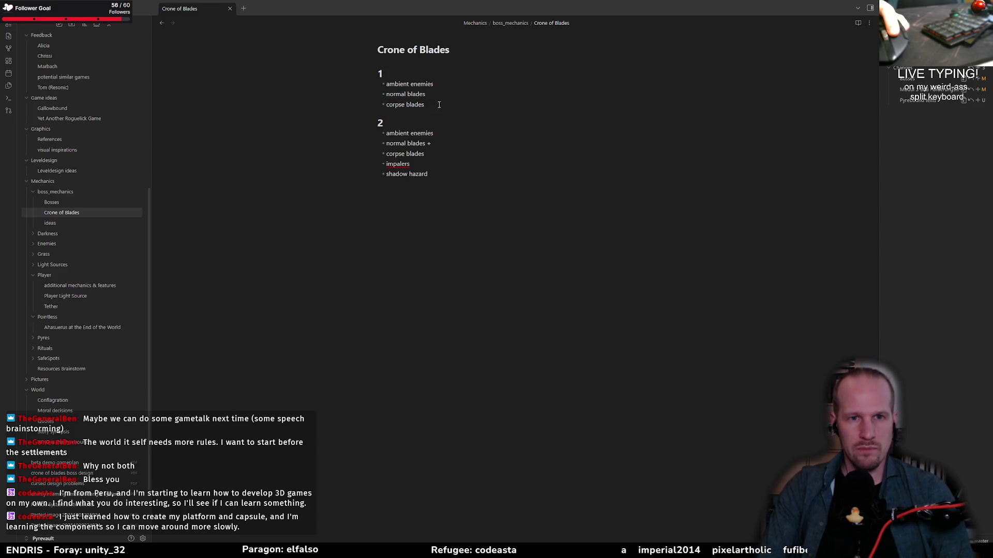
key(ctrl+a)
key(Up)
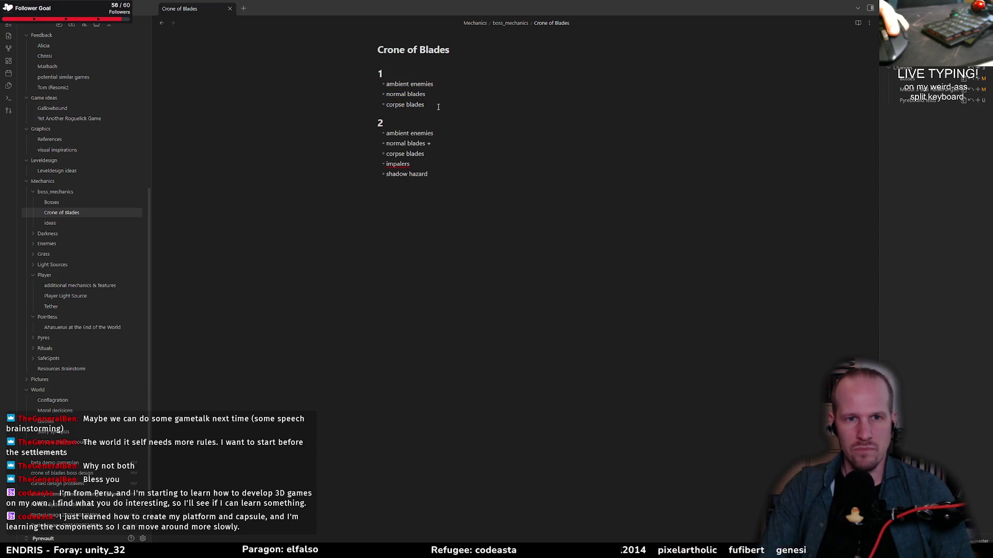
key(ctrl+a)
key(Up)
key(ctrl+a)
key(ctrl+a)
click(438, 155)
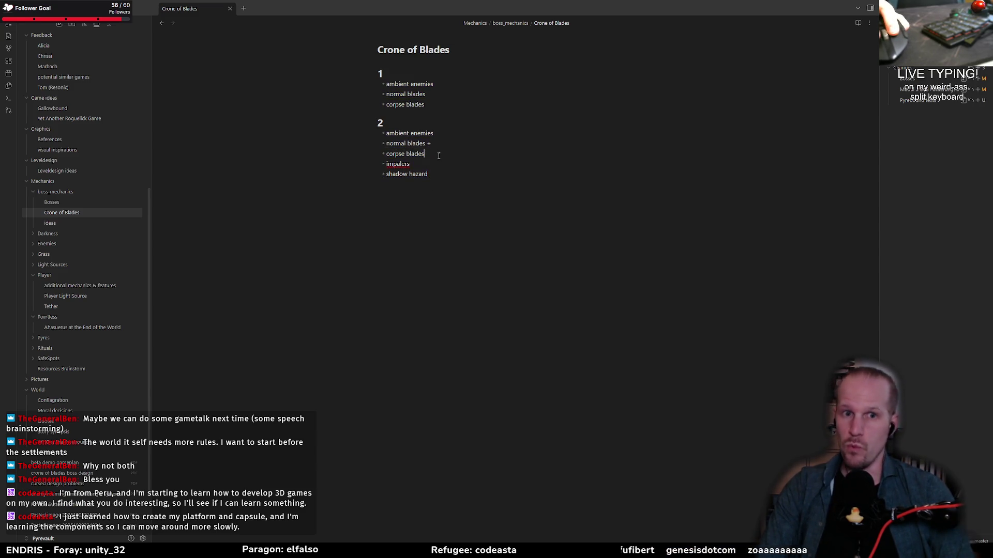
key(alt+Tab)
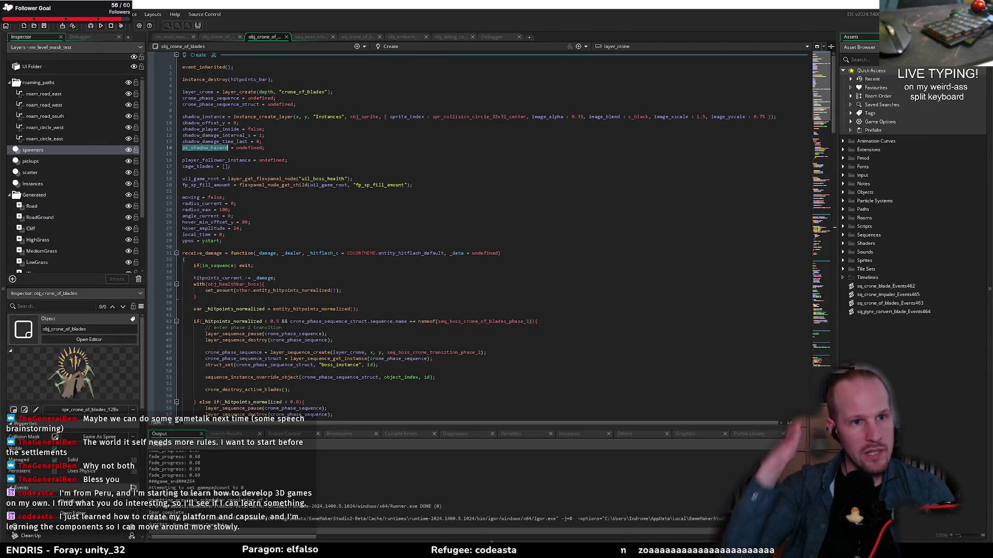
click(346, 234)
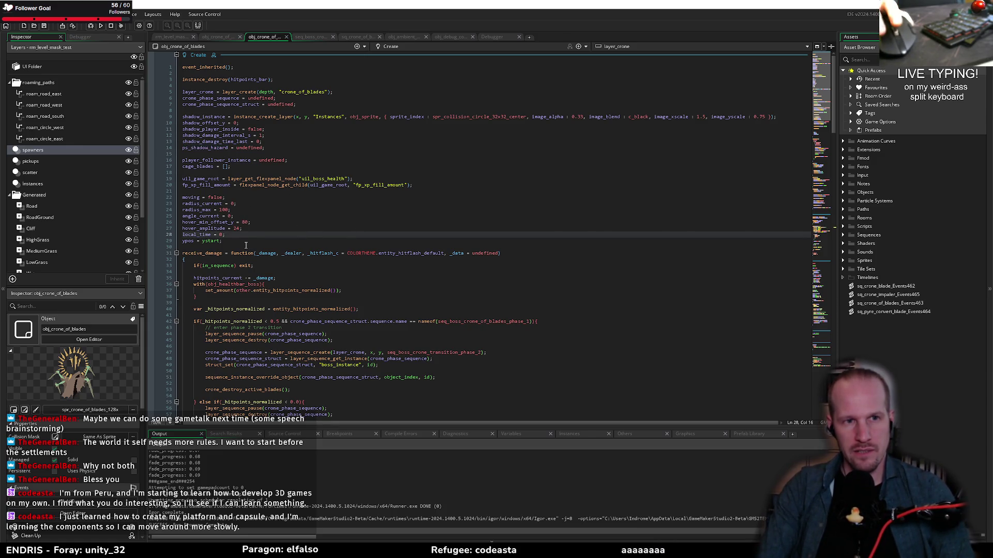
key(alt+Tab)
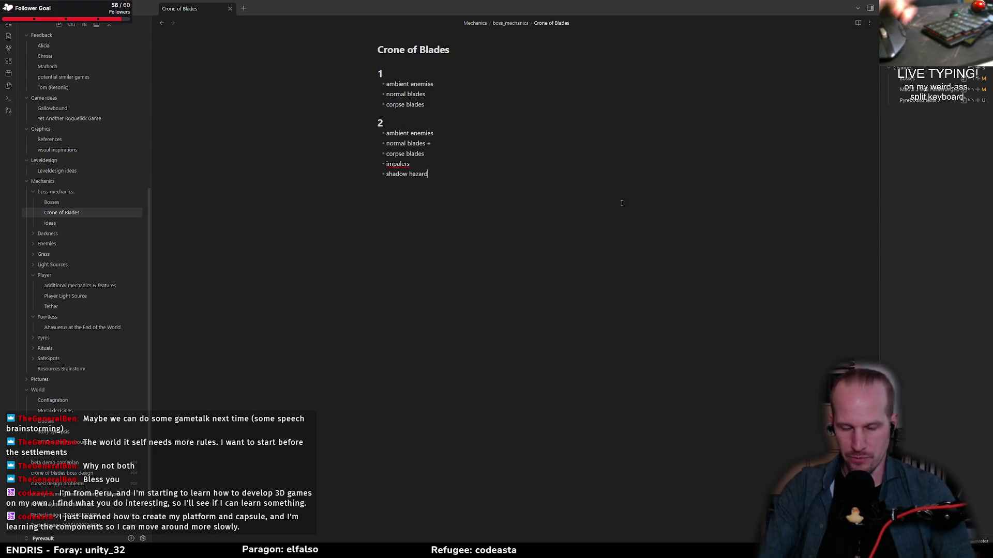
key(Return)
key(Tab)
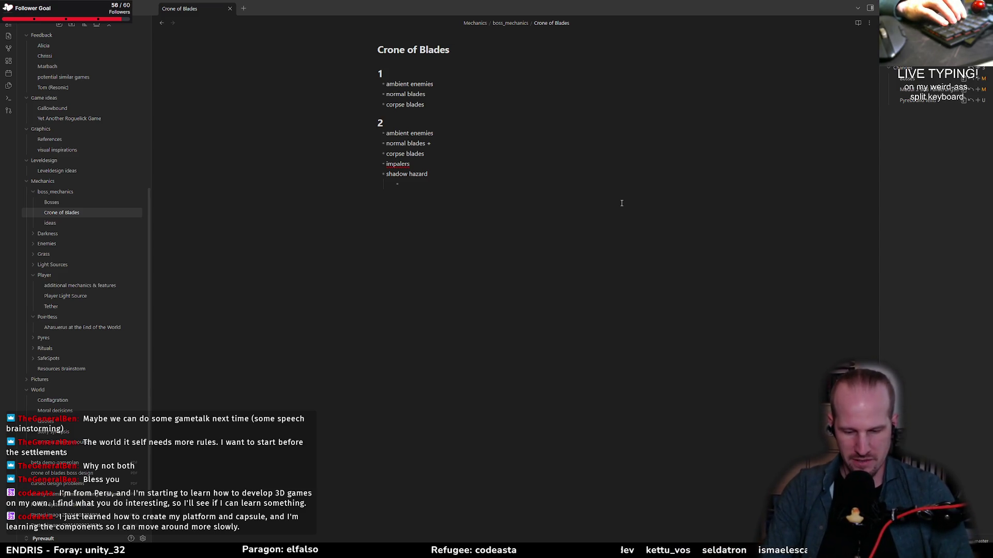
- Add sub-note 'reduce the crone's speed' under shadow hazard and begin an impalers sub-item
text(educe the )
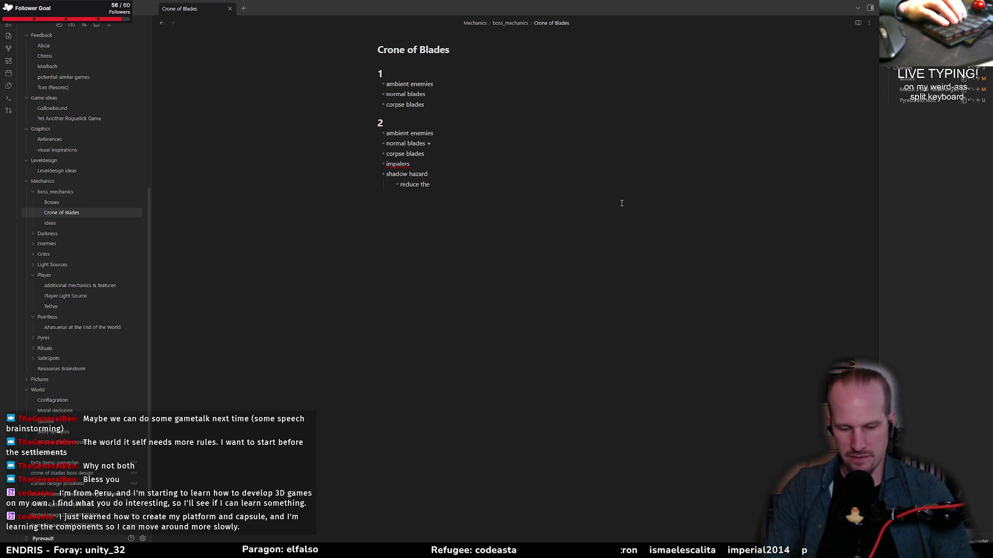
text(crone's speed)
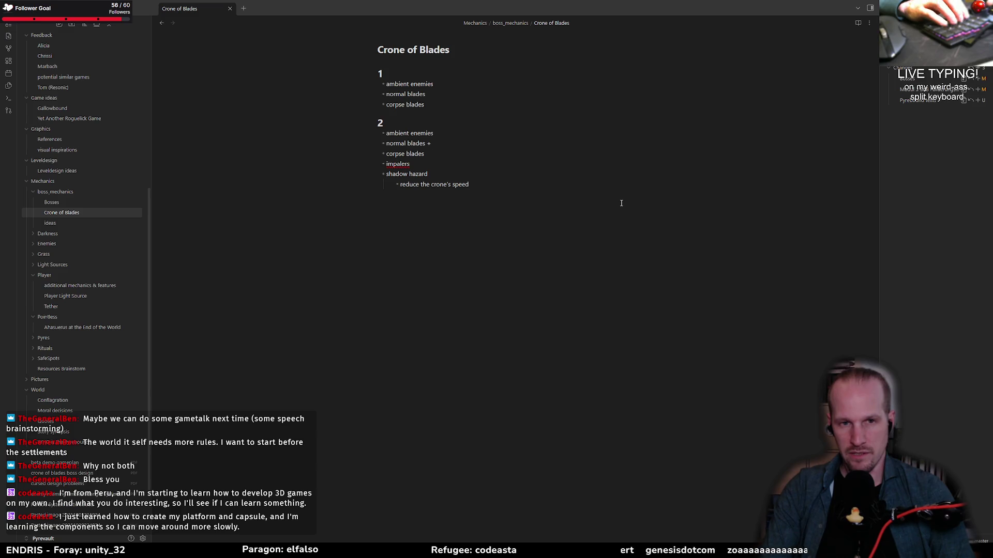
key(Return)
key(Tab)
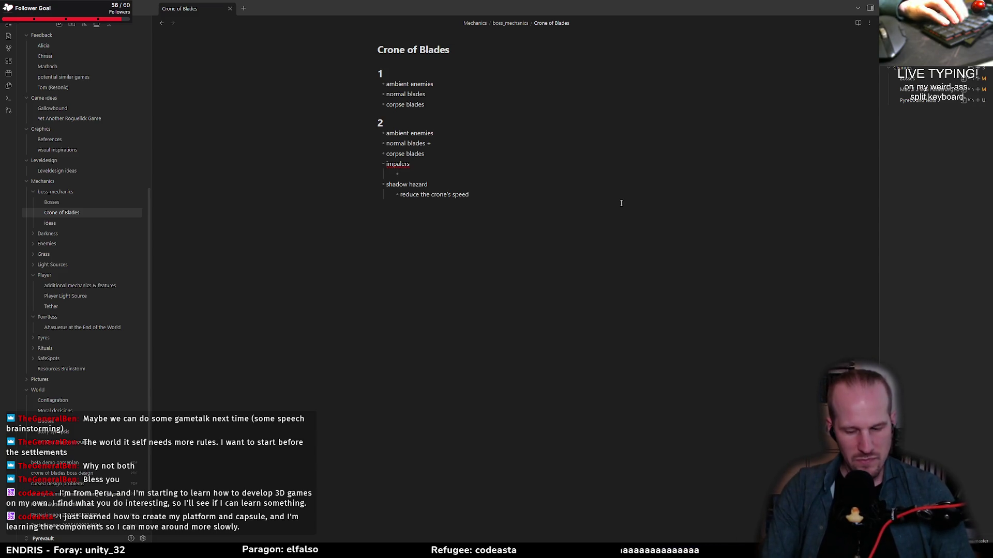
key(shift+Home)
- Write impalers sub-bullets 'destroy piles & pyres' and 'increase drop cooldown'
text(D)
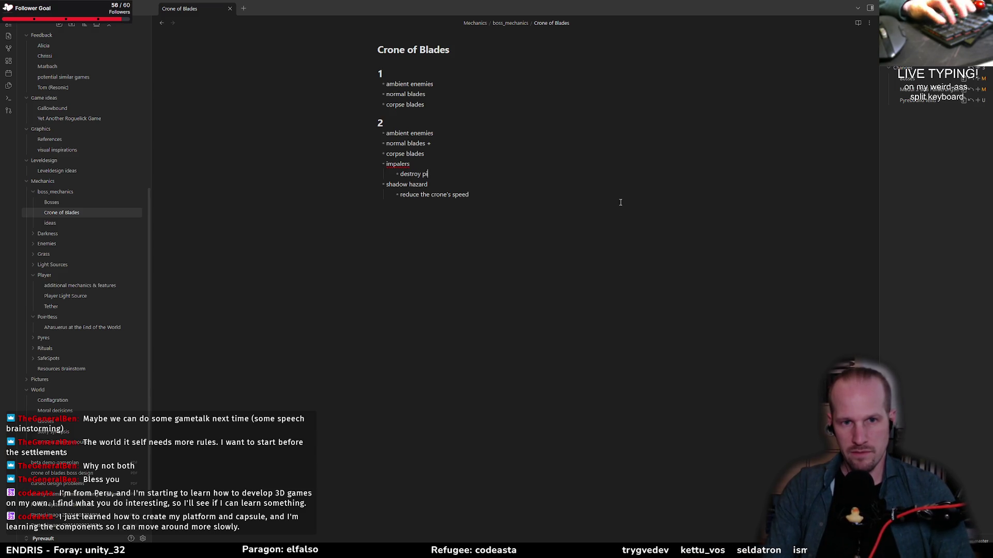
text(pyres)
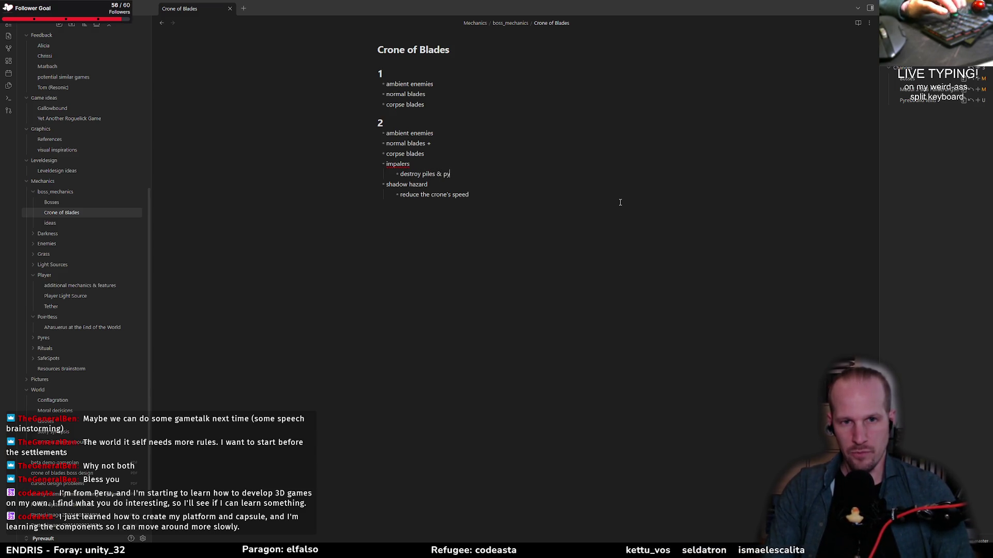
key(shift+Home)
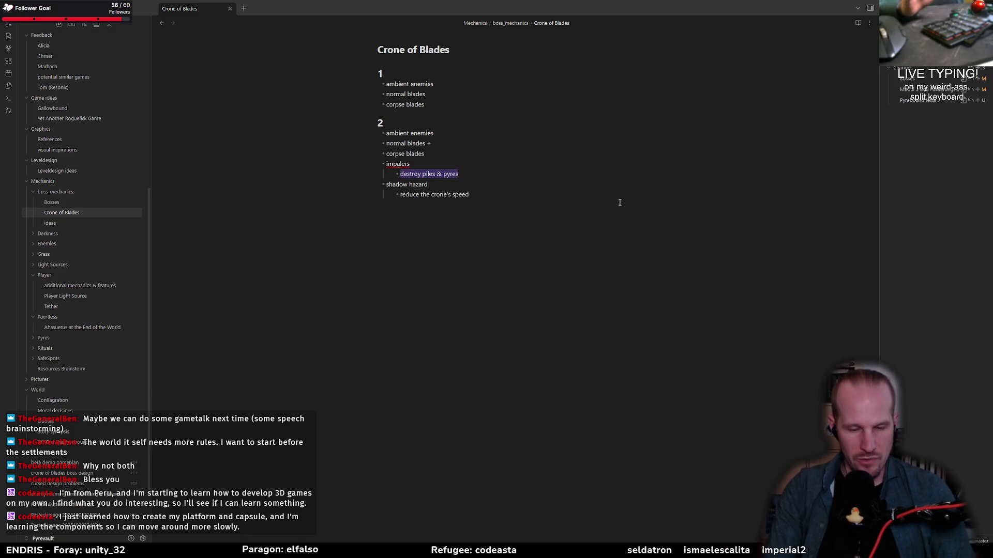
right_click(439, 173)
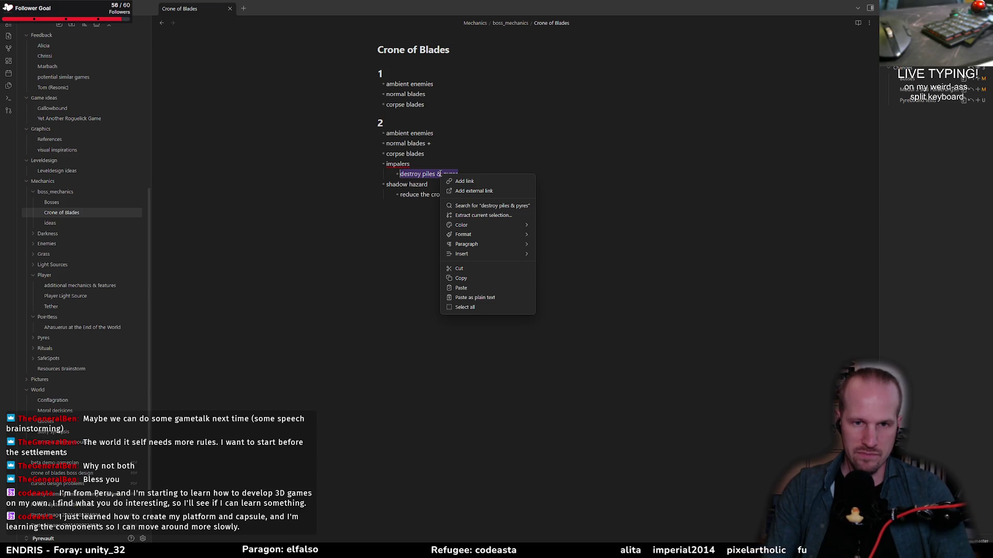
click(436, 168)
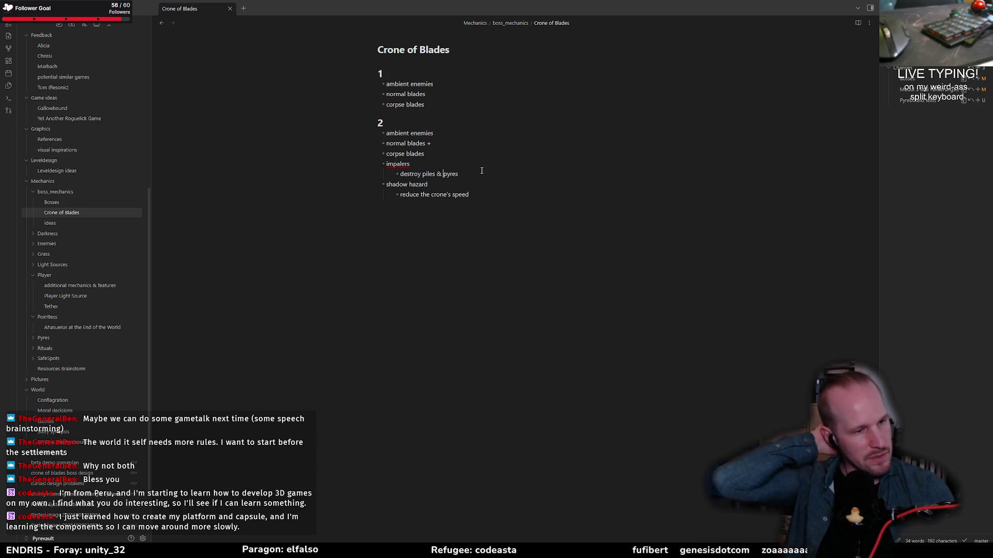
key(Return)
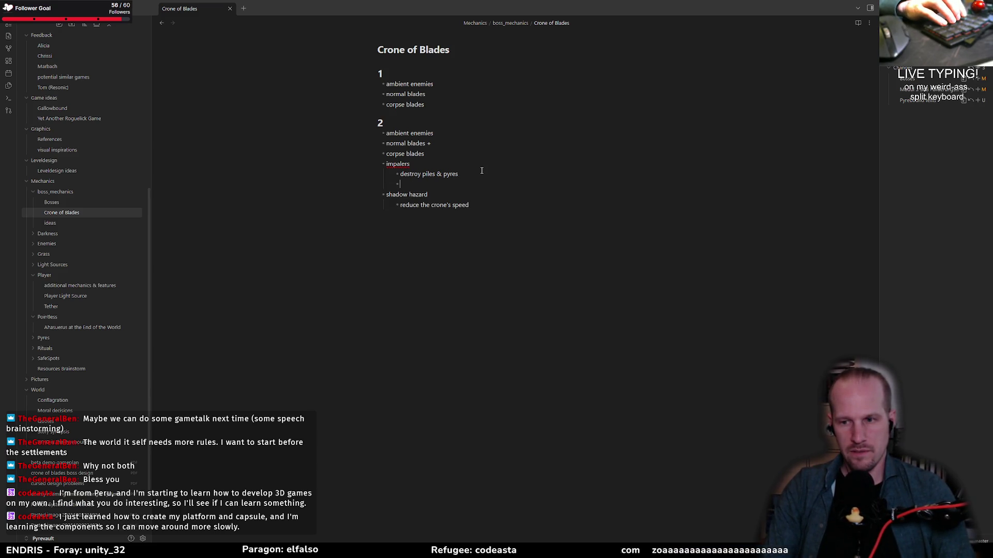
text(inc)
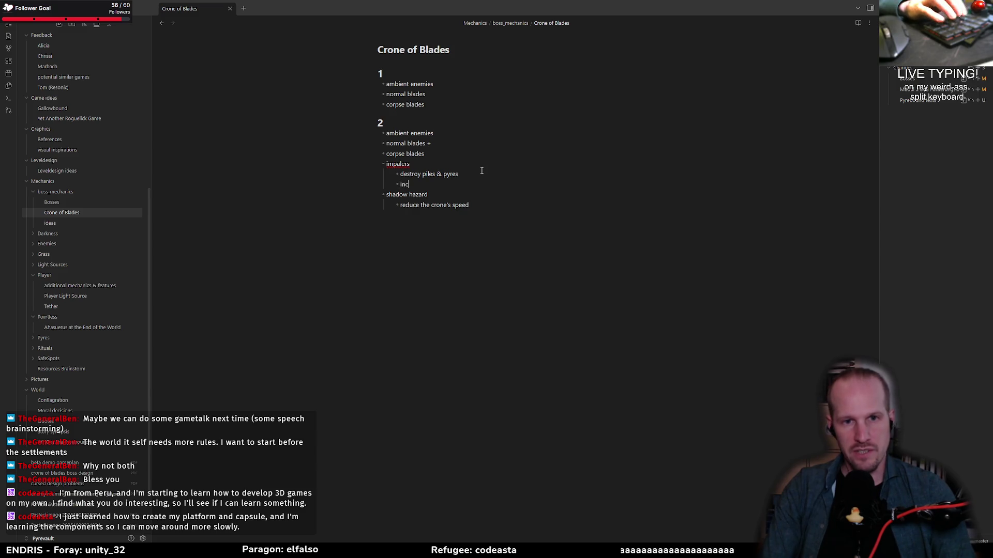
text(rease)
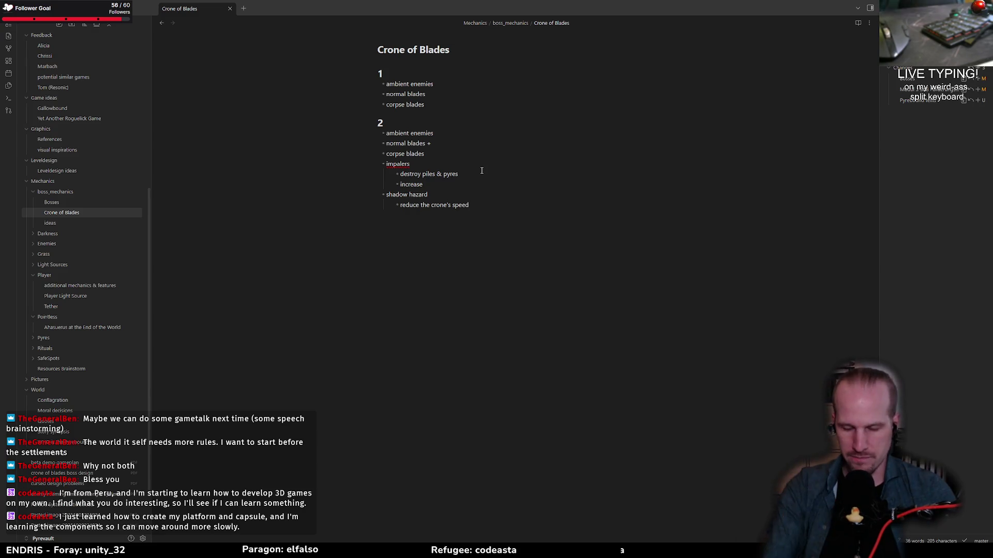
text( drop )
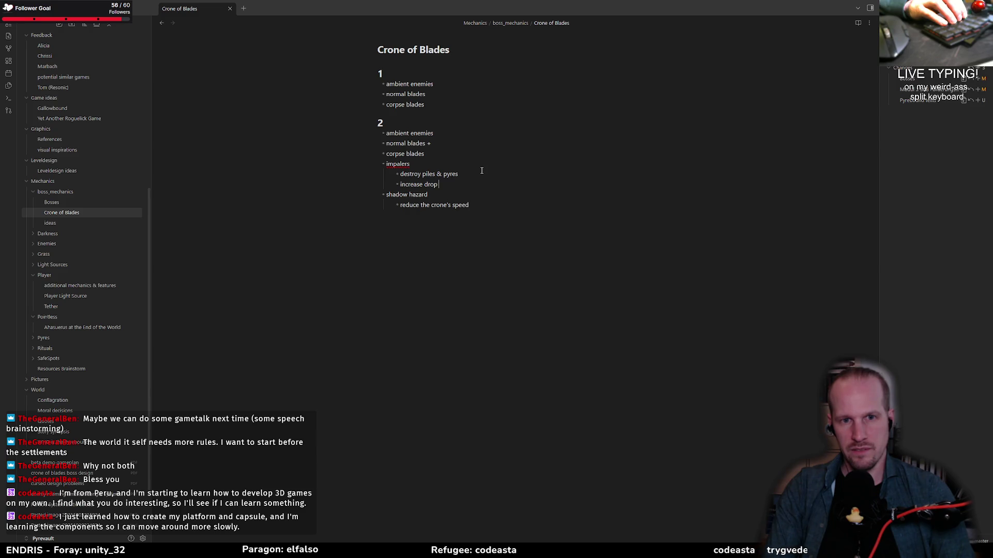
text(cooldown)
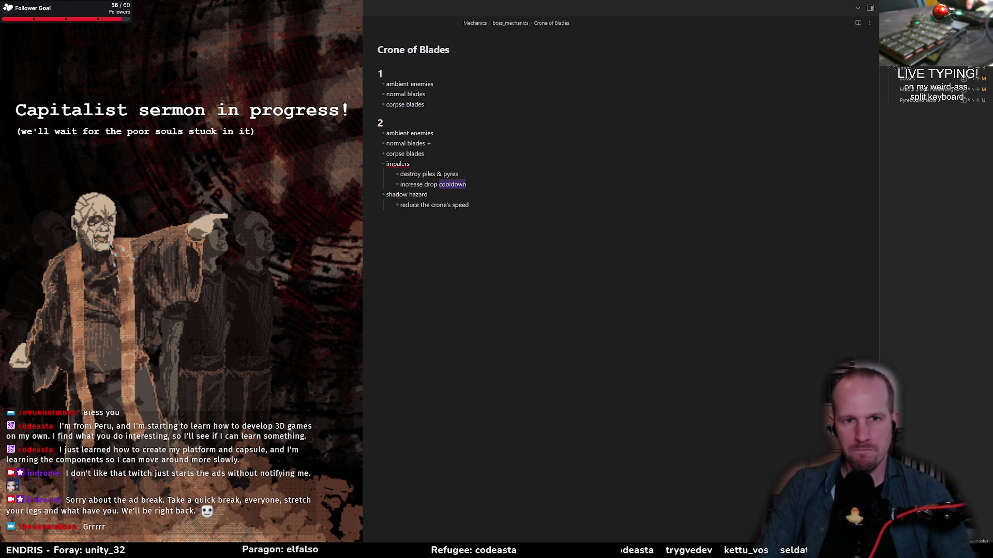
click(473, 185)
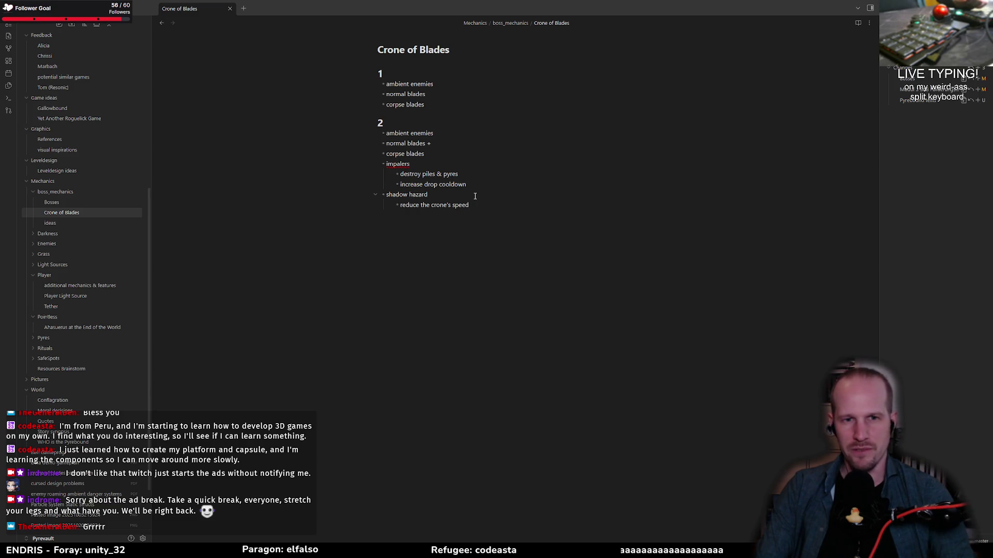
click(490, 180)
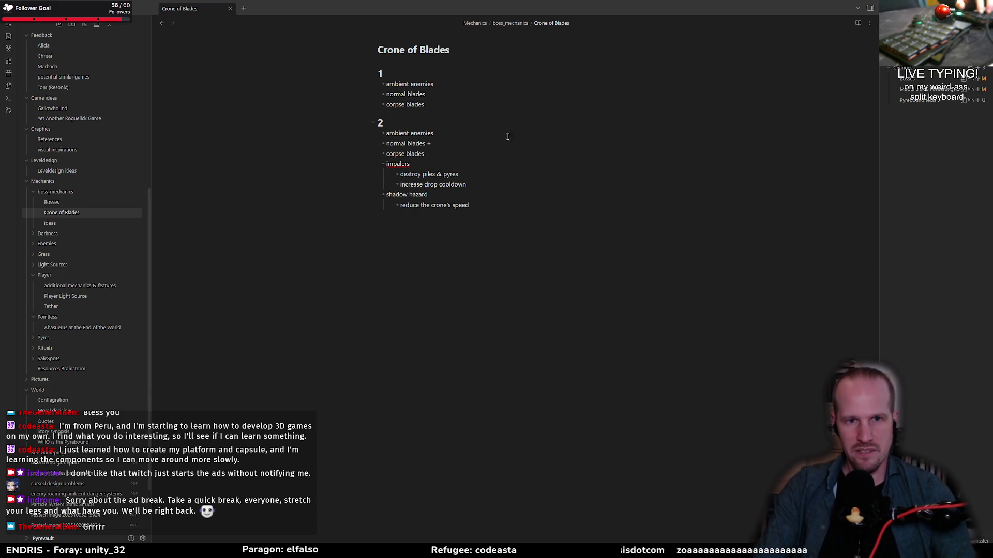
click(543, 144)
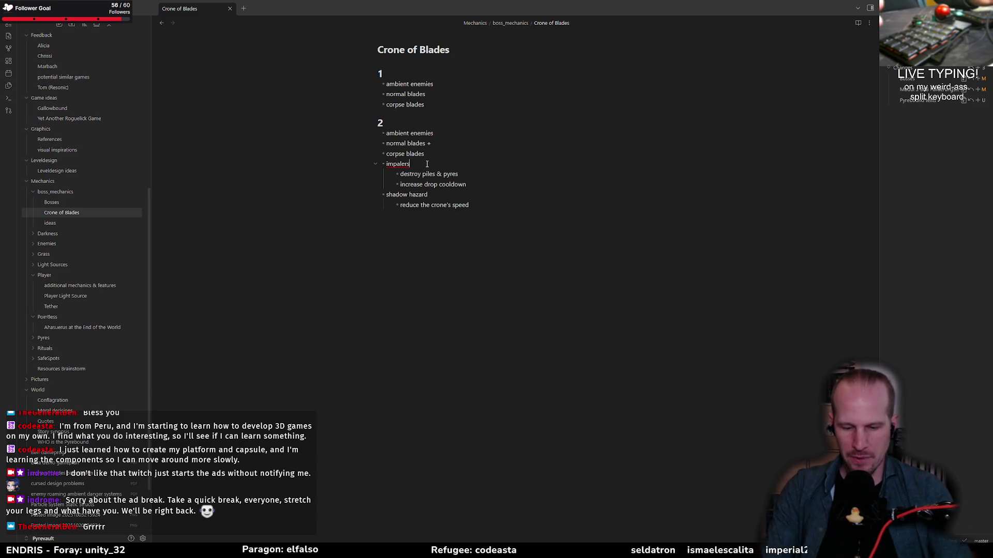
click(375, 164)
click(375, 174)
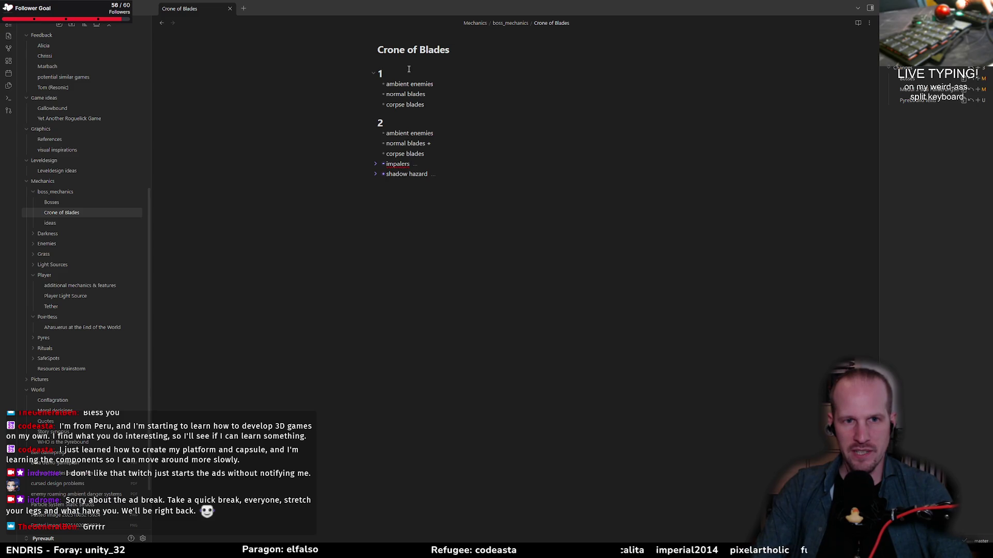
drag(401, 85, 438, 114)
click(429, 105)
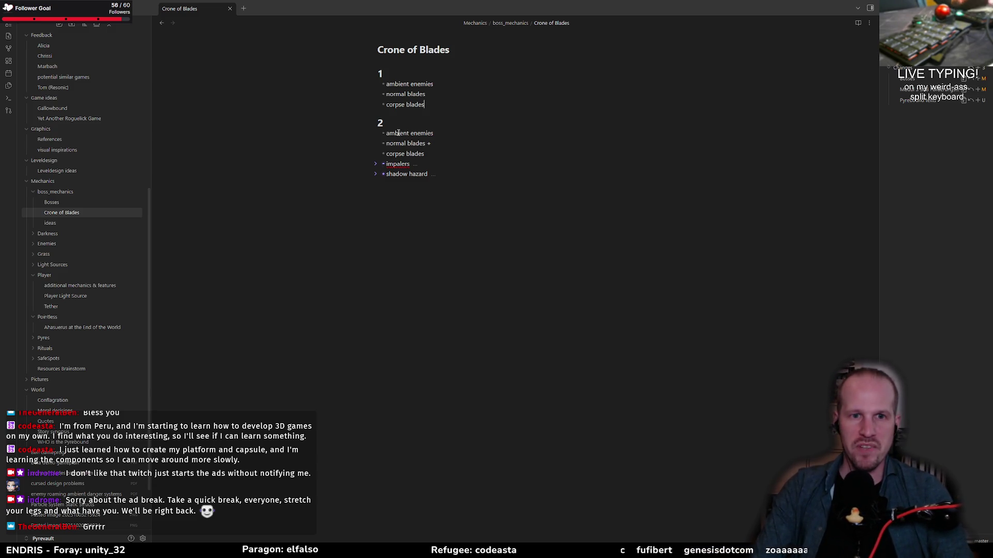
drag(398, 133, 402, 175)
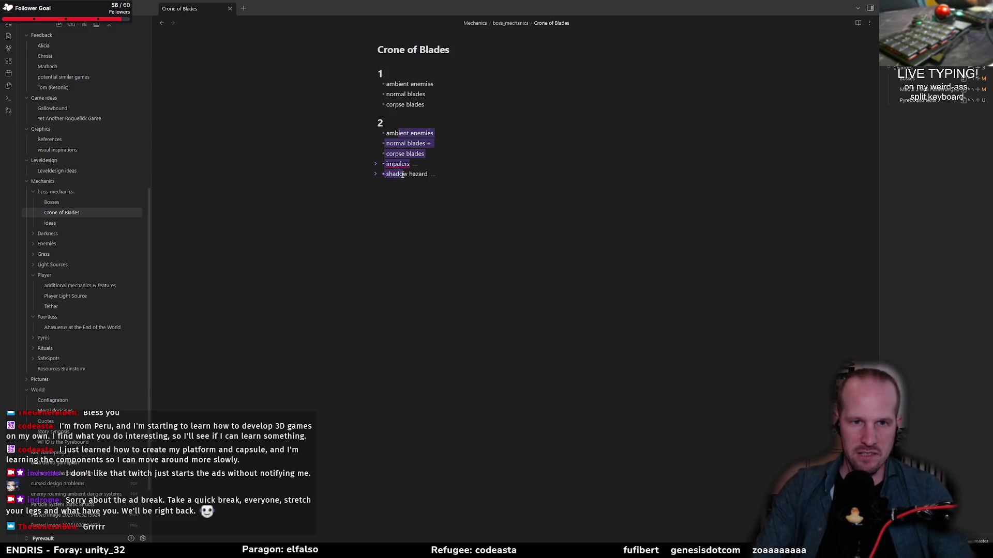
click(376, 164)
click(376, 196)
drag(386, 144, 426, 143)
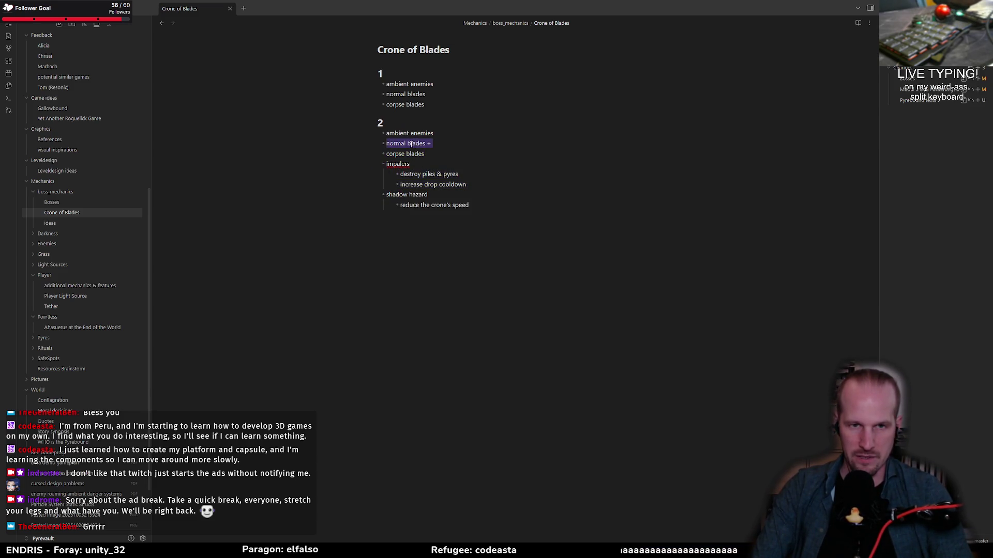
click(408, 144)
drag(433, 144, 390, 145)
click(405, 144)
click(391, 144)
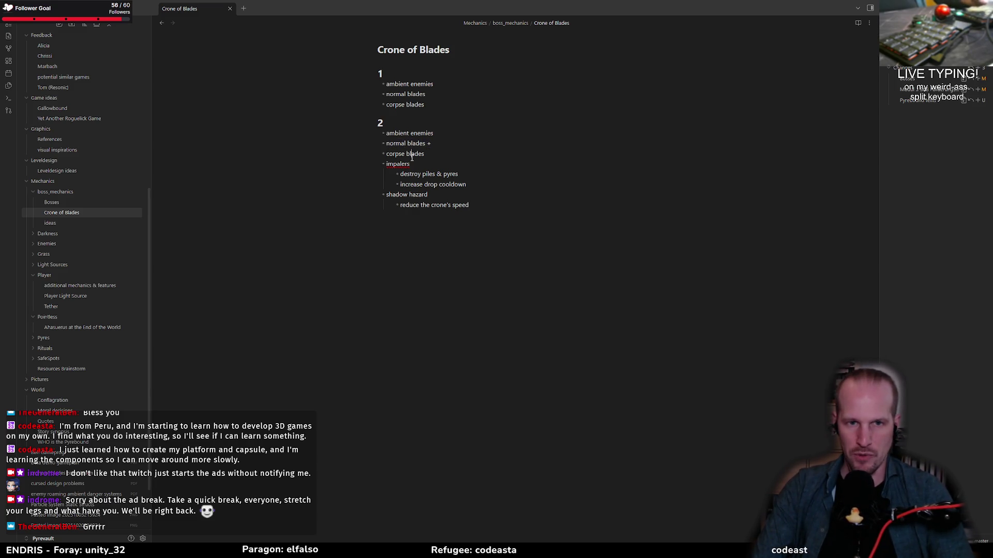
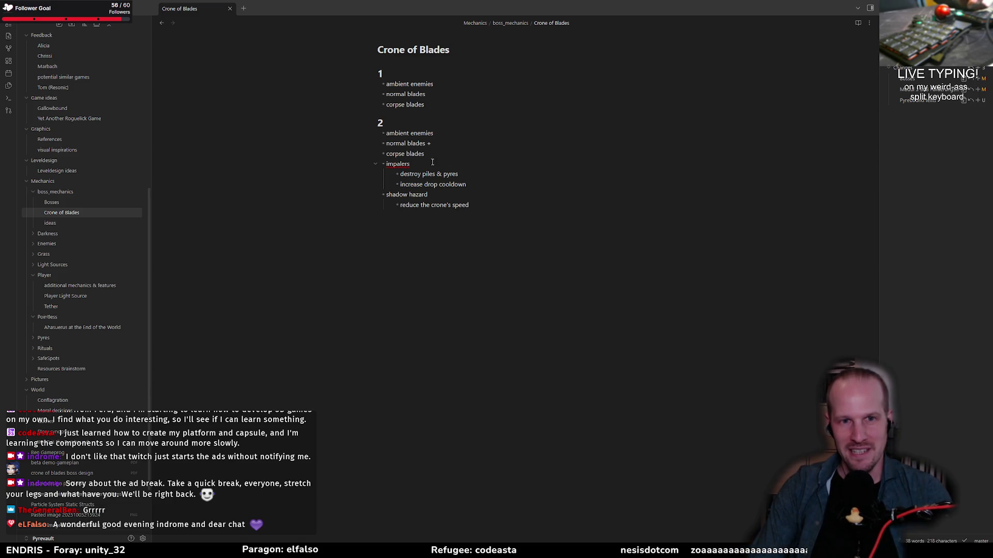
- Select the phase 2 list in the Crone of Blades note and move up to the impalers line
mouse_move(397, 88)
mouse_down()
mouse_move(420, 120)
mouse_move(422, 207)
mouse_up()
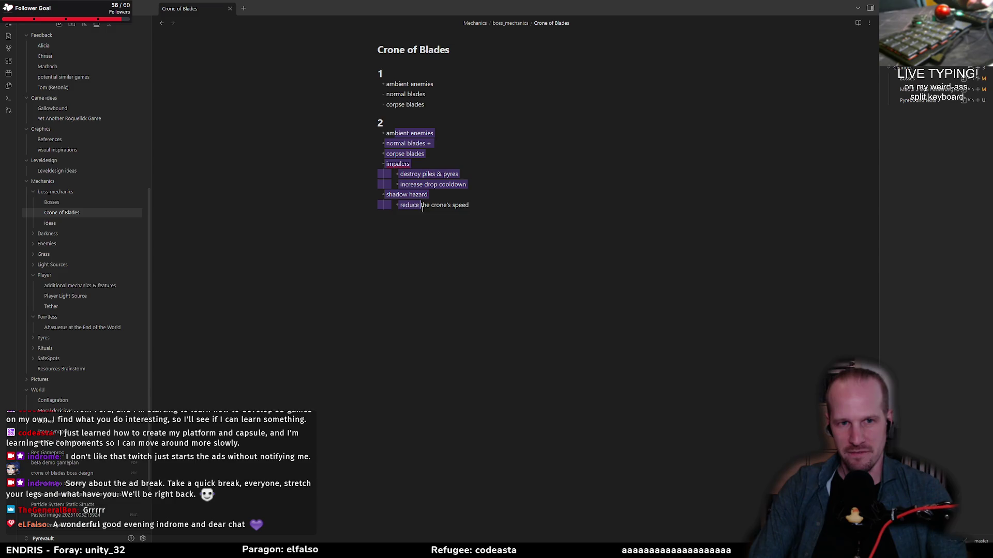
click(467, 200)
drag(400, 133, 406, 203)
click(428, 200)
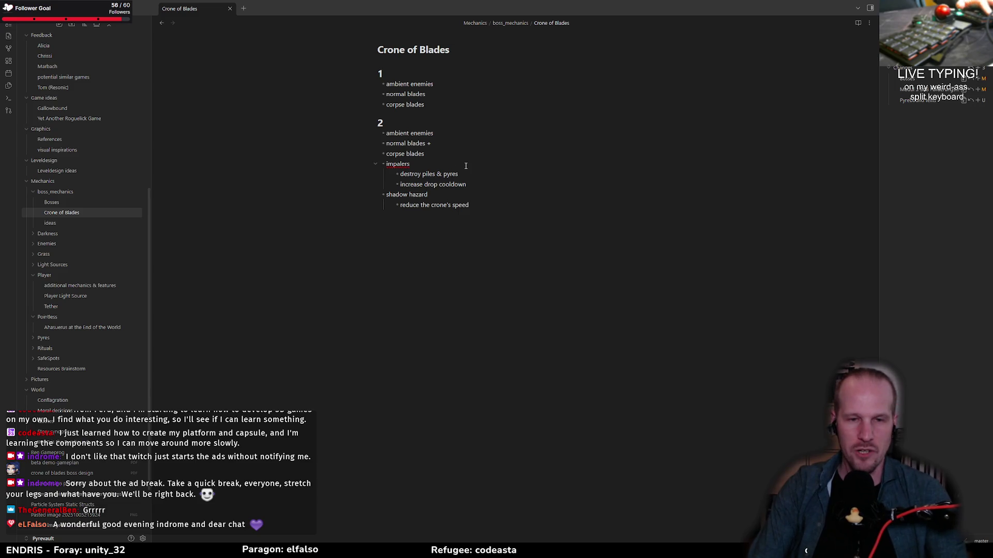
drag(398, 131, 471, 205)
click(472, 206)
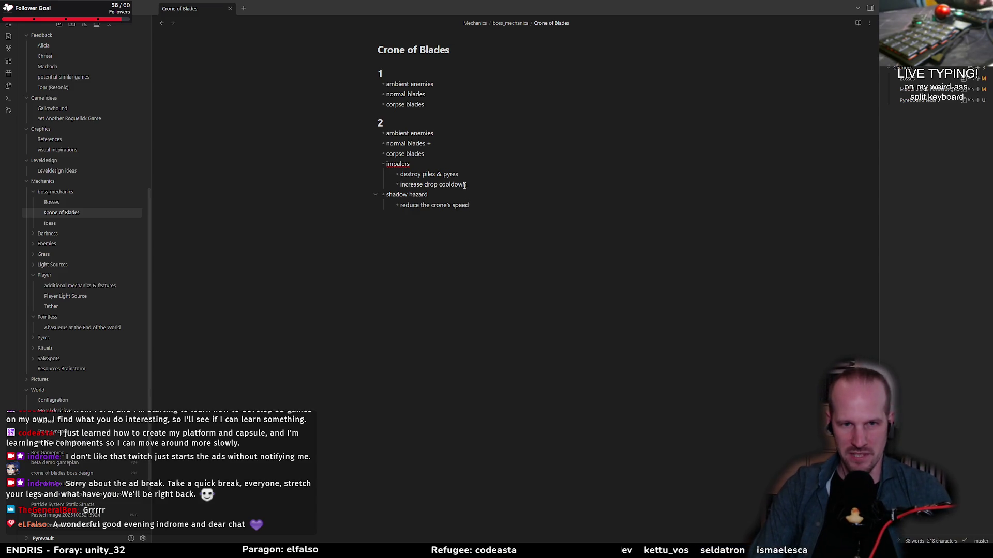
key(Up)
key(Up)
key(Up)
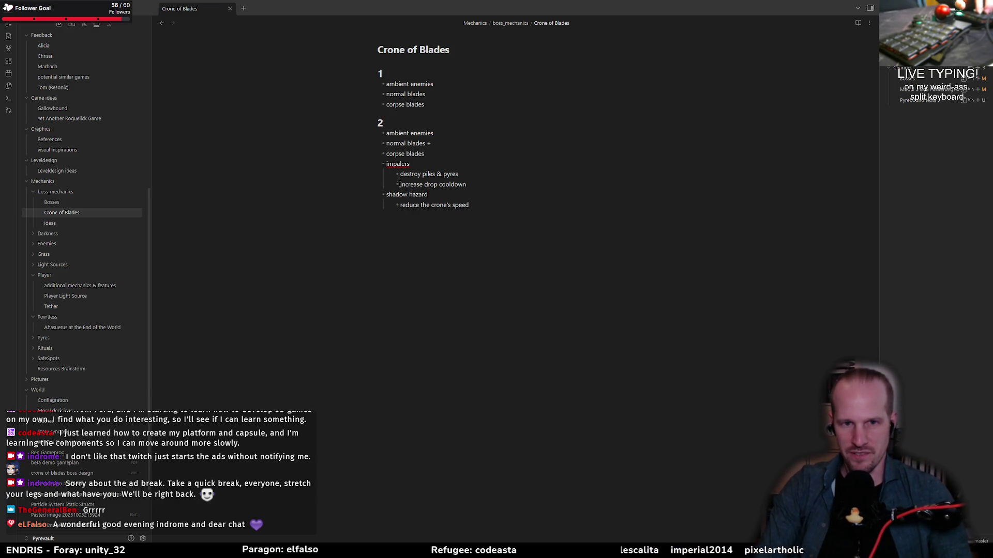
- Check the impalers items: increase drop cooldown, shadow hazard and reduce the crone's speed
drag(400, 185, 472, 185)
click(478, 186)
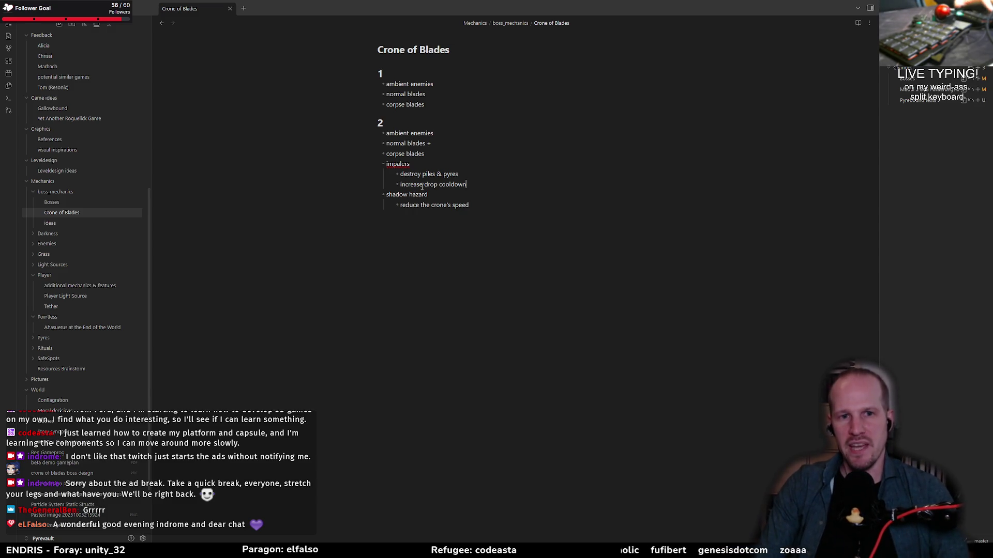
drag(387, 195, 429, 195)
click(454, 199)
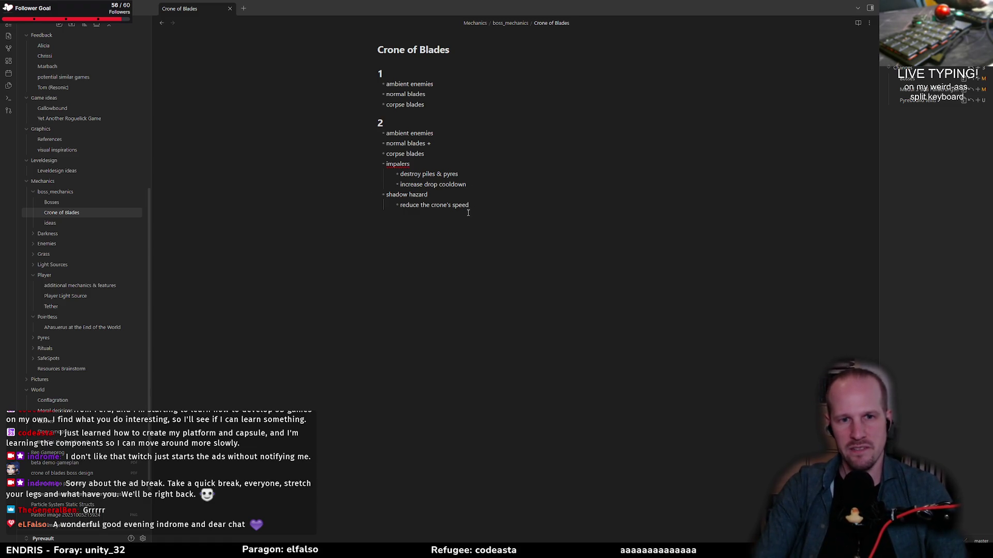
drag(400, 205, 524, 206)
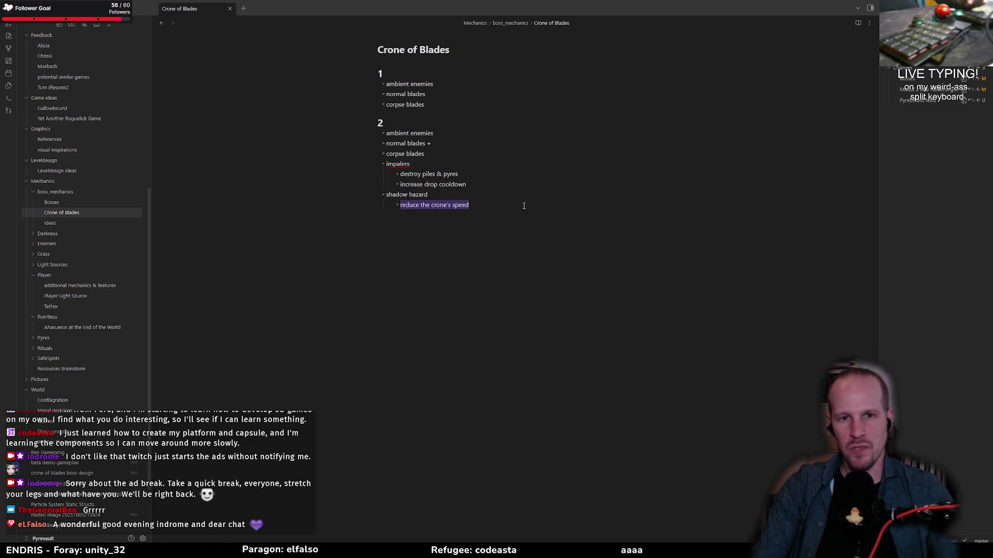
click(480, 206)
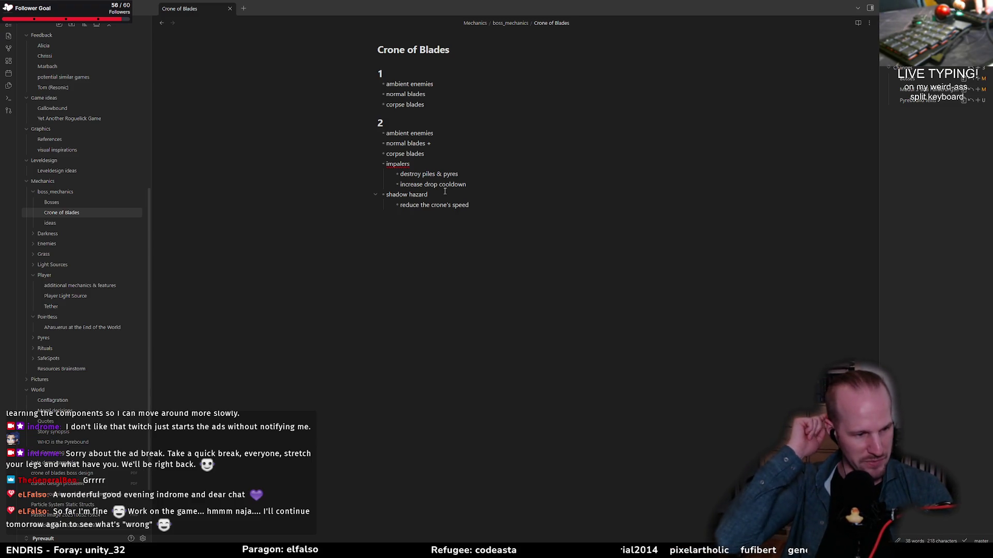
click(445, 191)
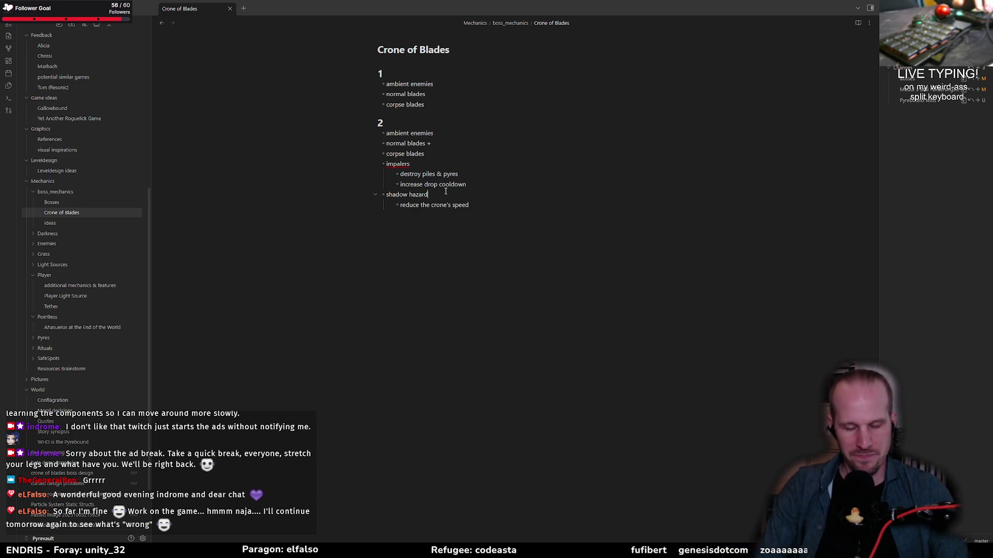
- Select 'destroy piles & pyres' and open its context menu, then dismiss it unchanged
key(alt+Tab)
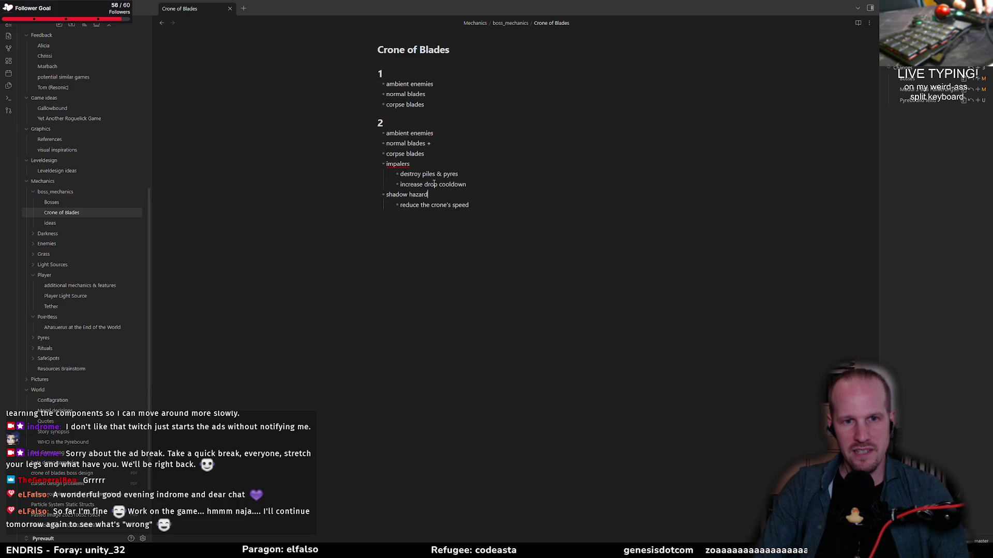
drag(473, 183, 401, 184)
drag(463, 175, 394, 175)
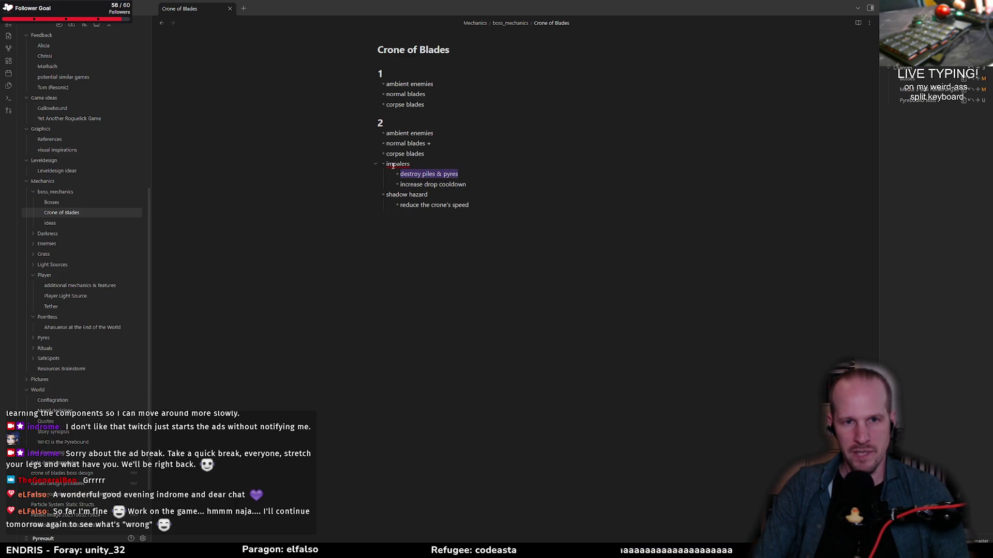
right_click(423, 177)
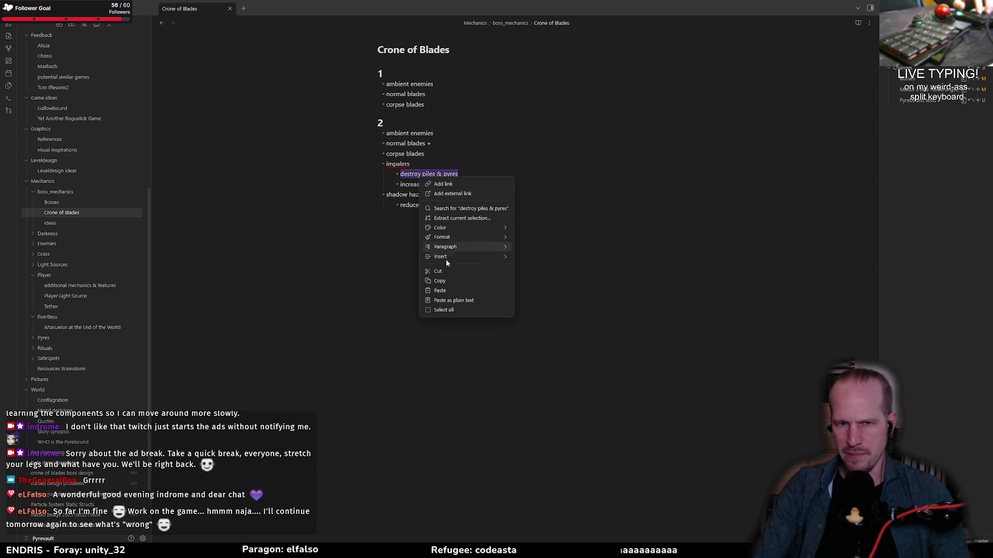
mouse_move(448, 248)
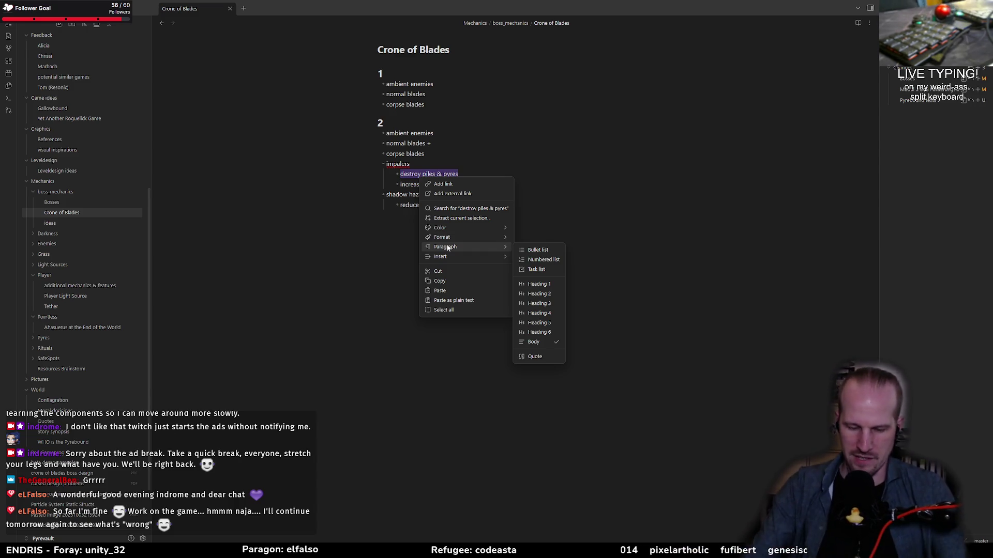
click(433, 162)
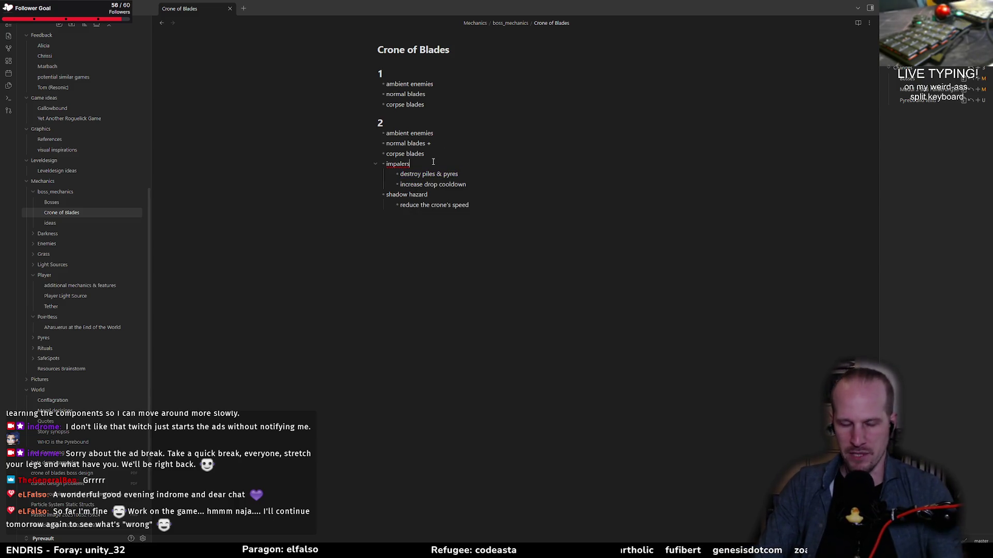
key(alt+Tab)
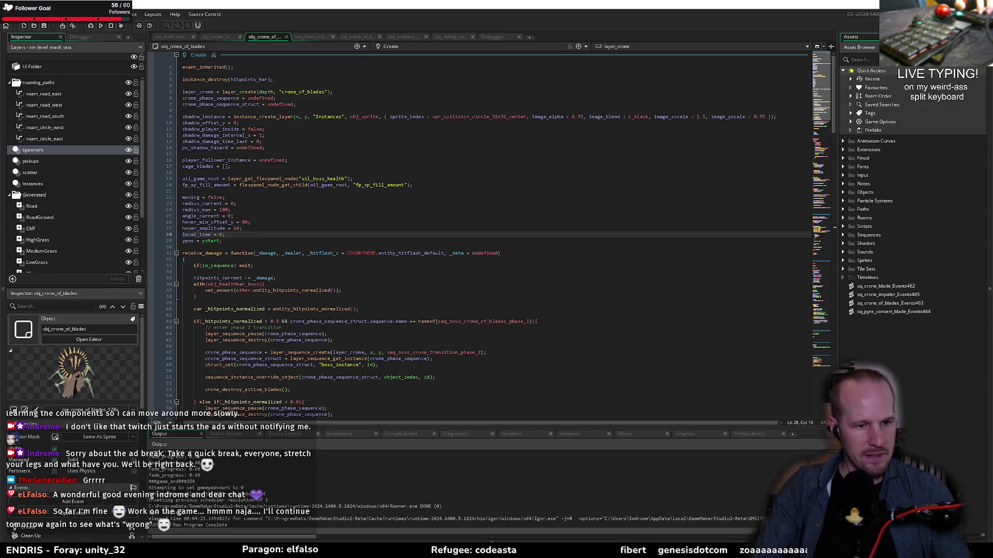
key(alt+Tab)
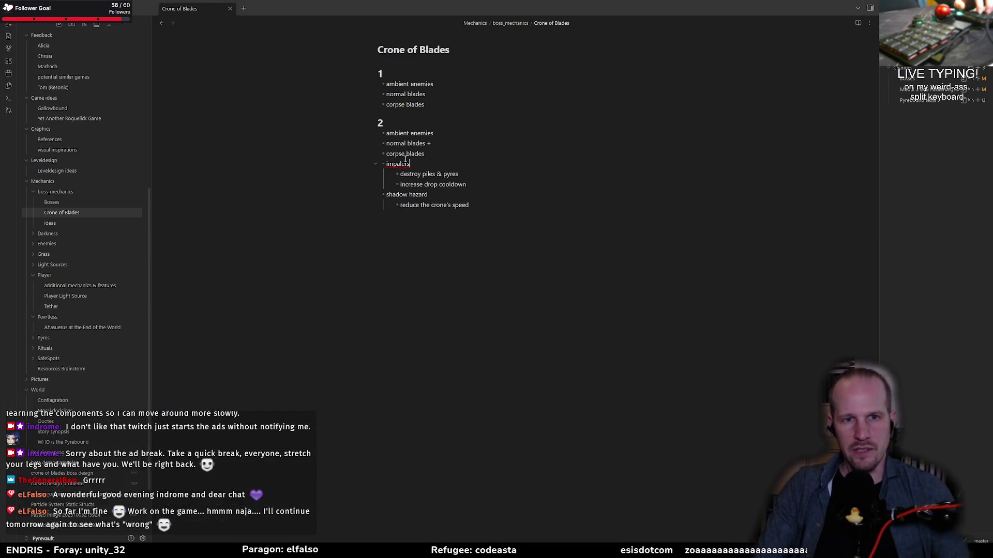
- Apply Format > Strikethrough to the 'destroy piles & pyres' item
drag(400, 175, 505, 175)
right_click(429, 177)
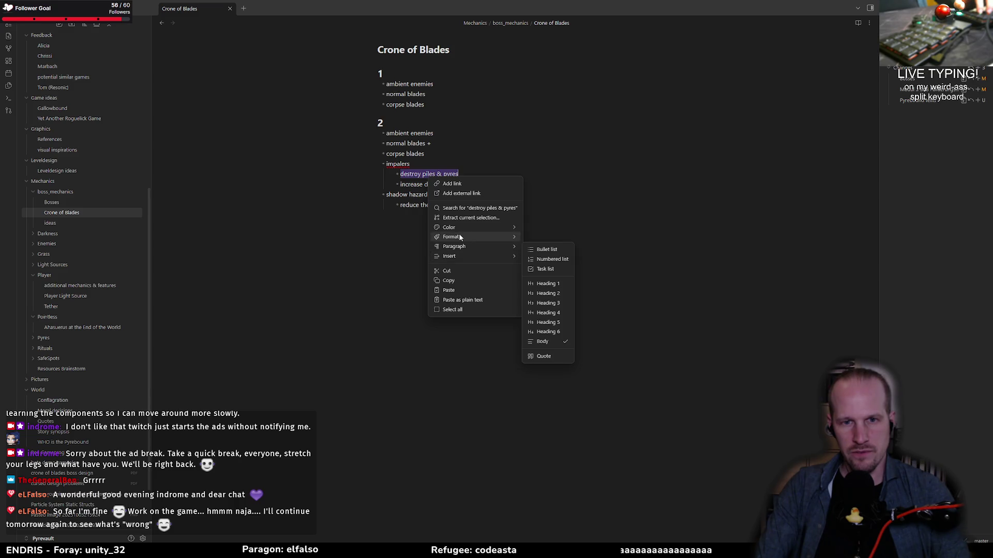
mouse_move(461, 236)
click(551, 259)
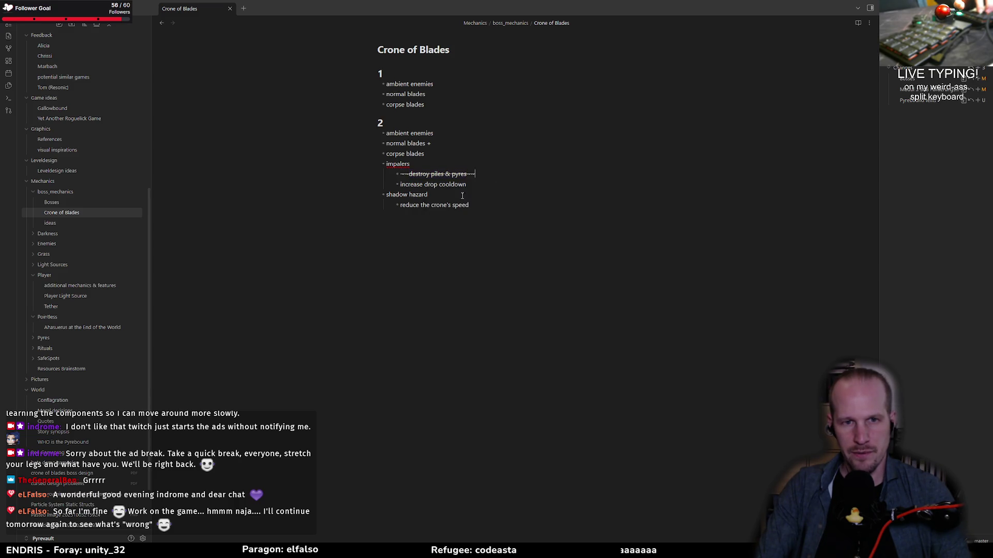
click(409, 258)
key(alt+Tab)
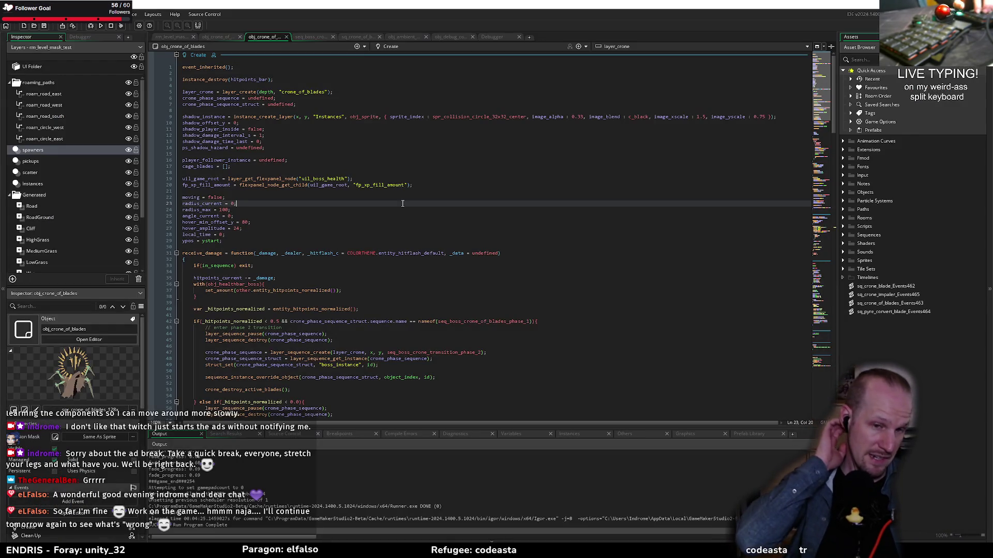
key(alt+Tab)
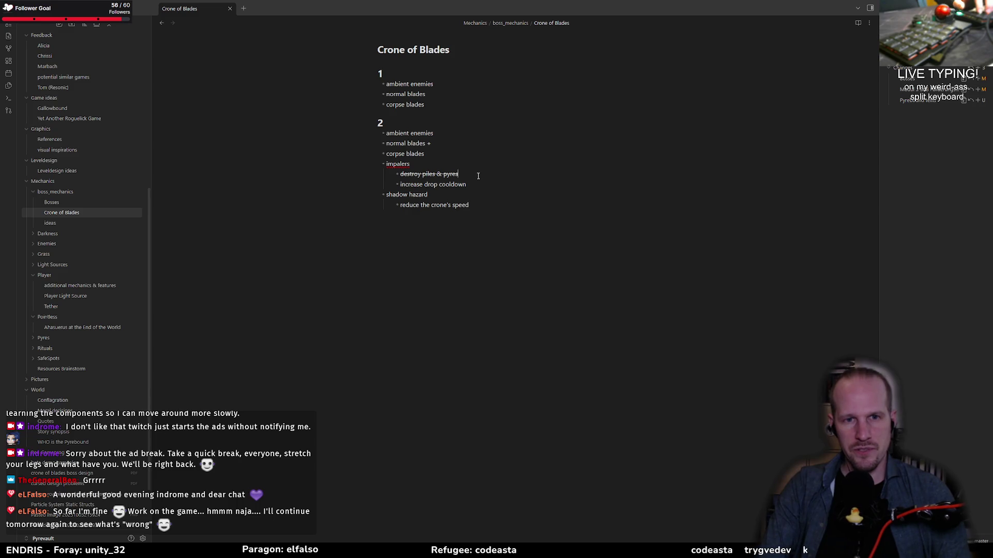
- Add a new bullet 'increase pre-telegraph' under the impalers items
key(Return)
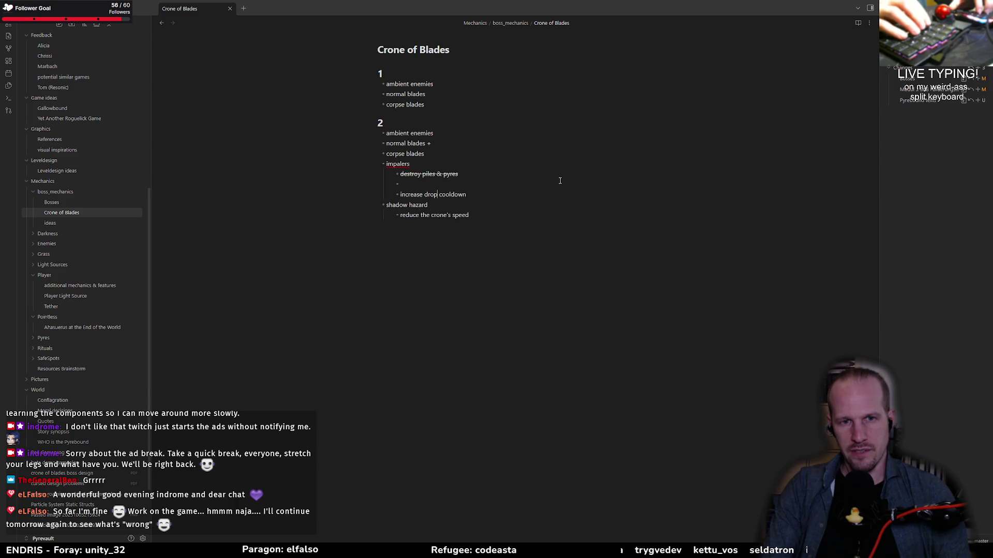
key(ctrl+shift+Left)
key(ctrl+shift+Left)
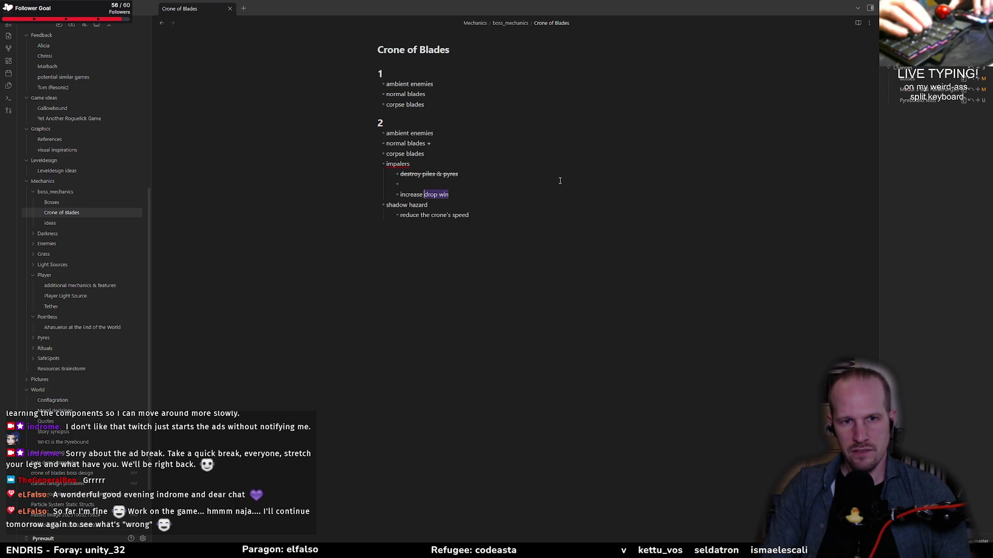
text(reduce)
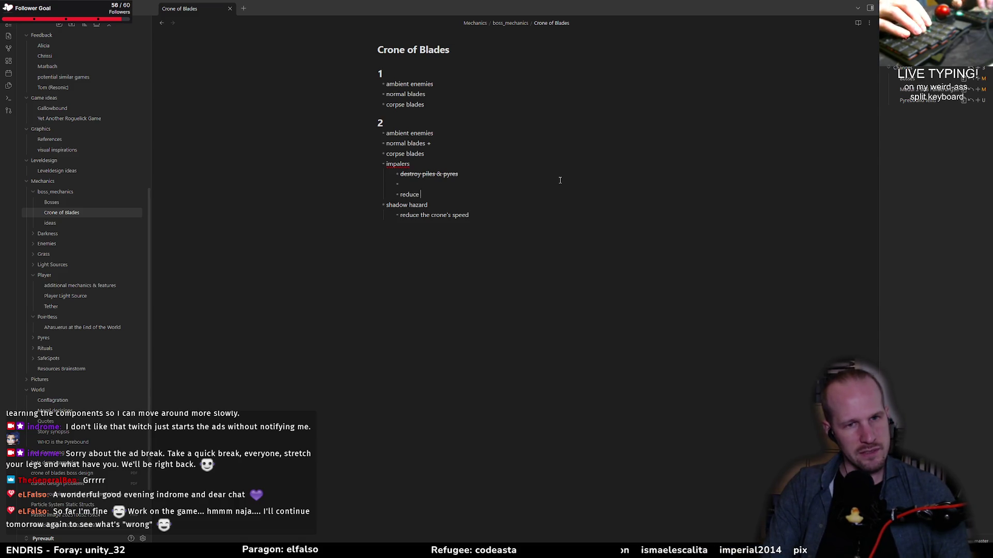
key(ctrl+z)
key(End)
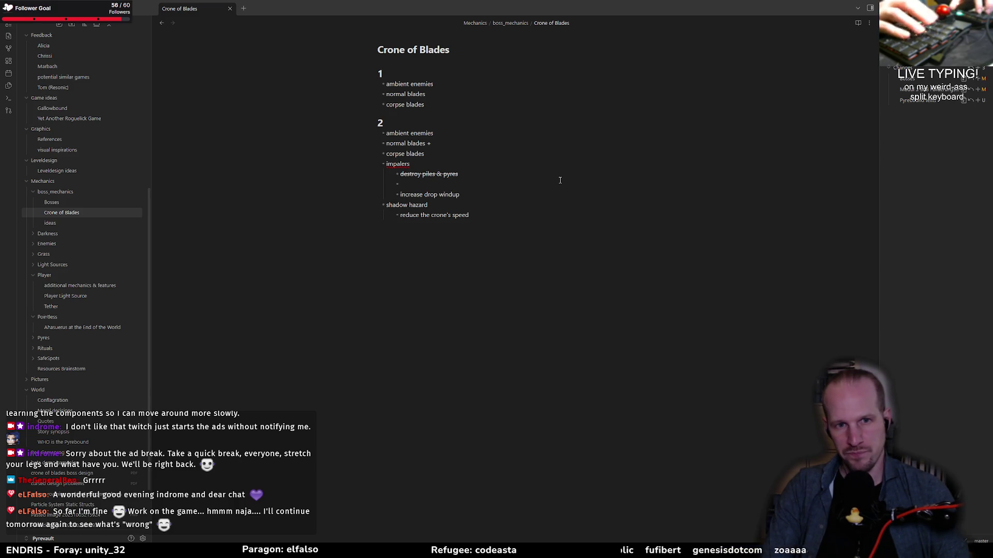
text(incre)
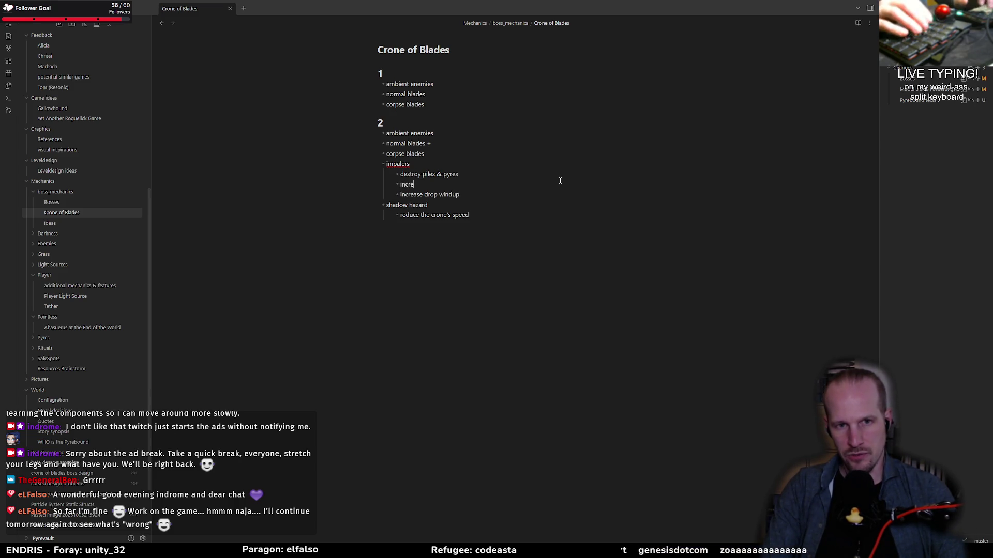
text(ase pr)
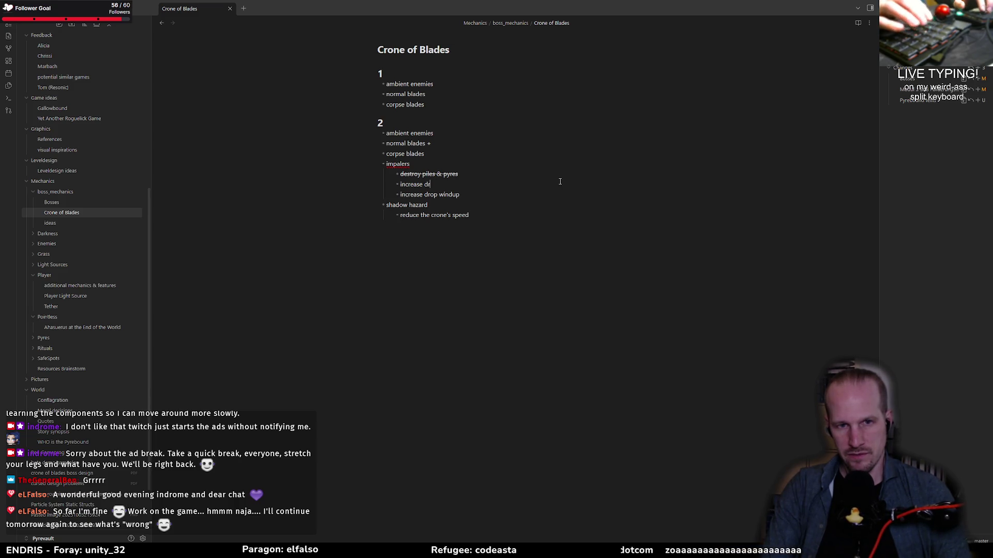
text(e-telegraph)
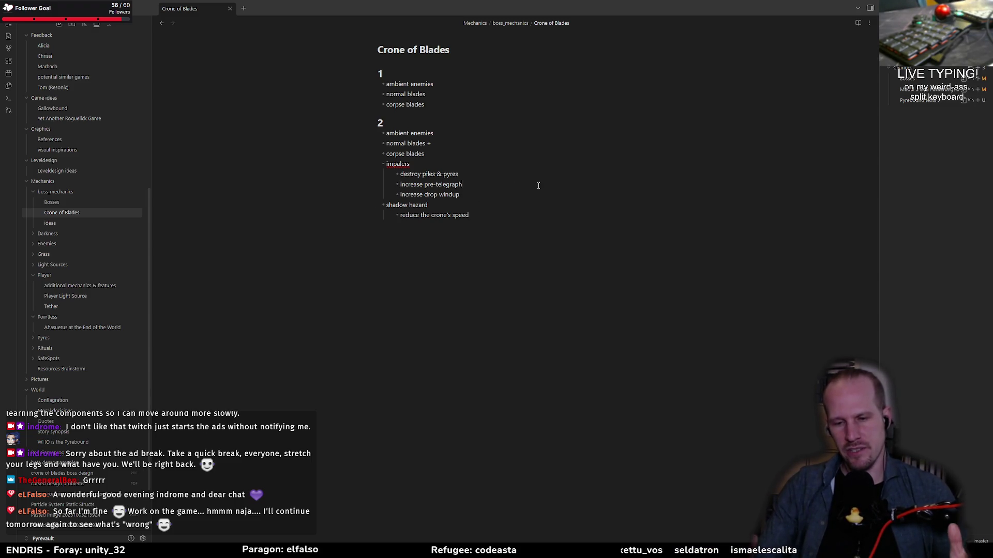
- Review the increase drop windup and increase pre-telegraph items, then return to GameMaker
mouse_move(468, 215)
mouse_down()
mouse_move(401, 215)
mouse_move(402, 194)
mouse_move(462, 196)
mouse_up()
click(464, 196)
drag(400, 185, 482, 187)
click(477, 188)
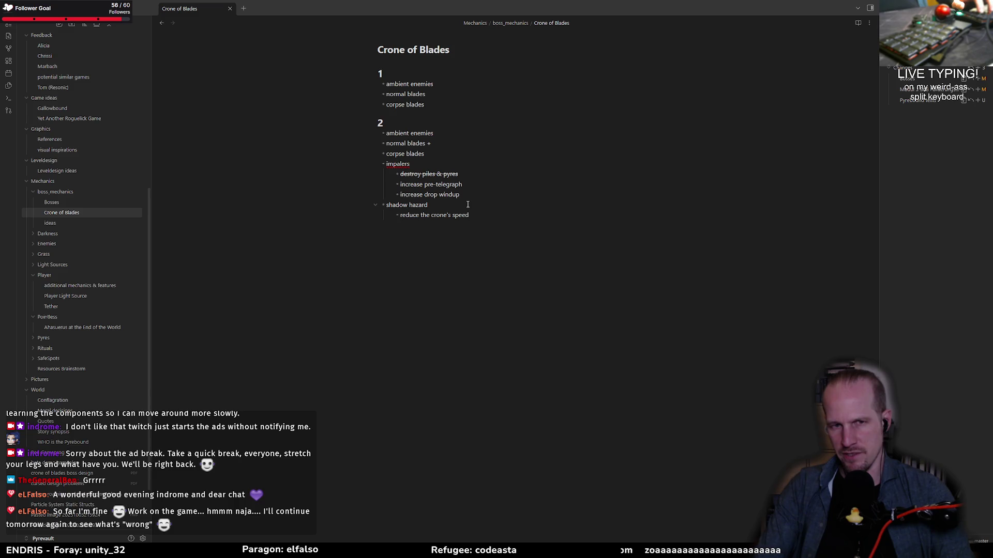
key(alt+Tab)
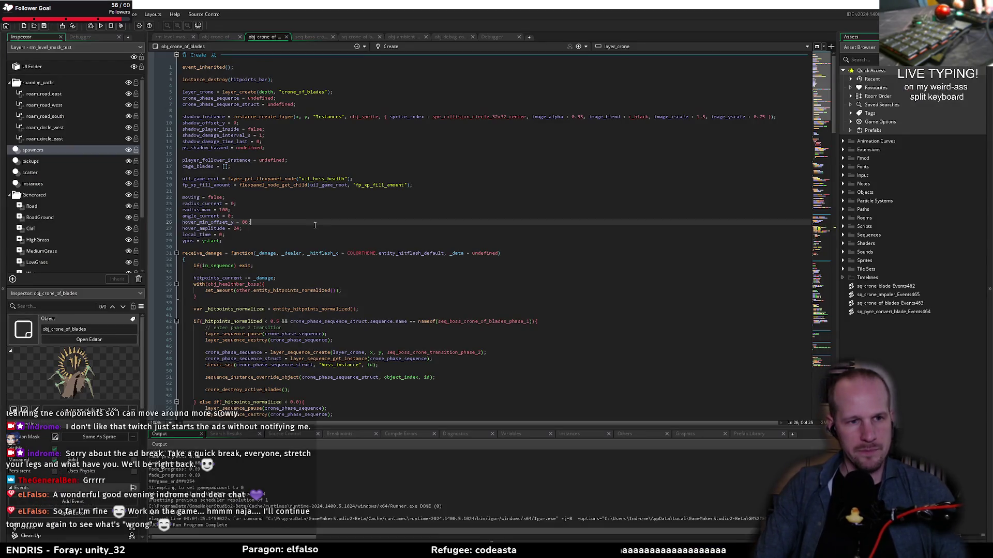
scroll(295, 290, down, 10)
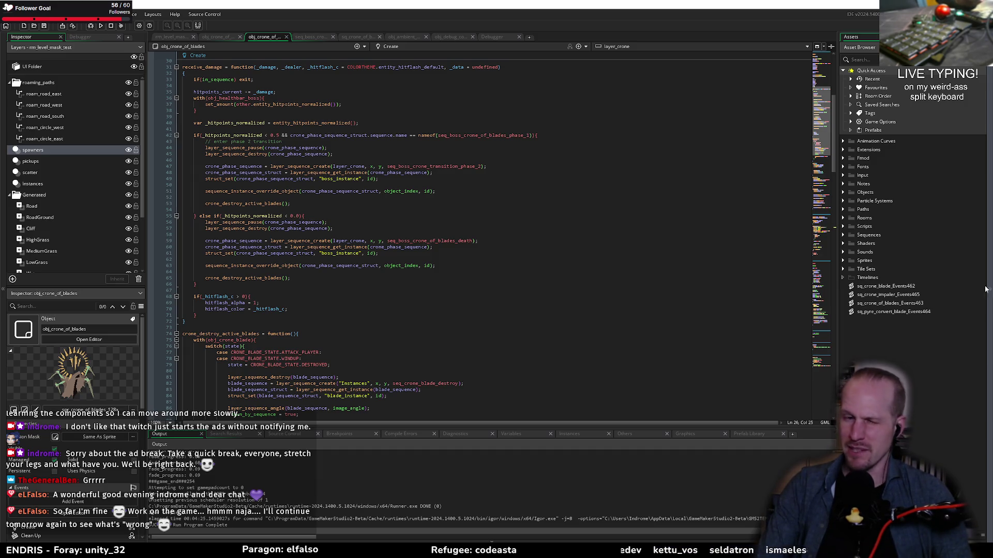
click(340, 240)
click(340, 234)
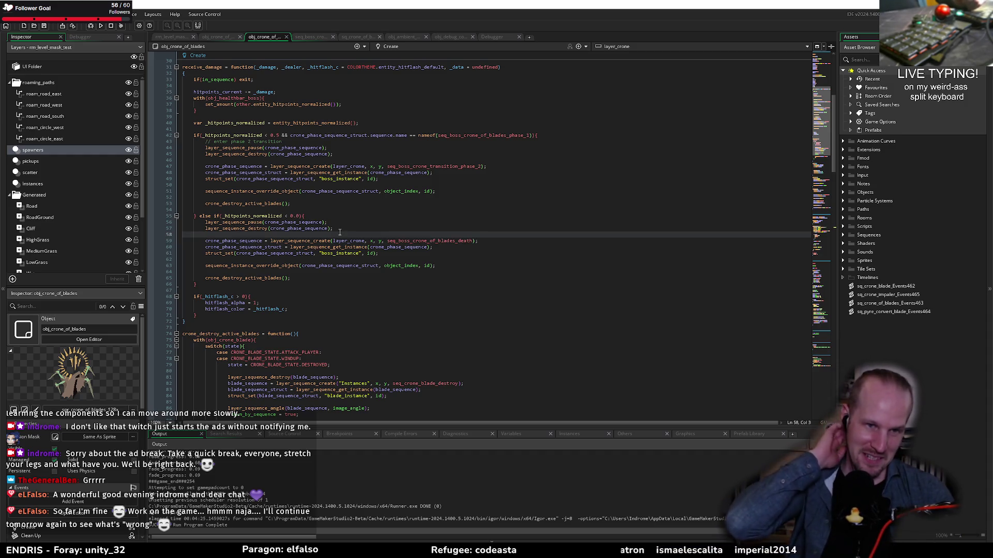
click(328, 185)
click(217, 315)
click(217, 325)
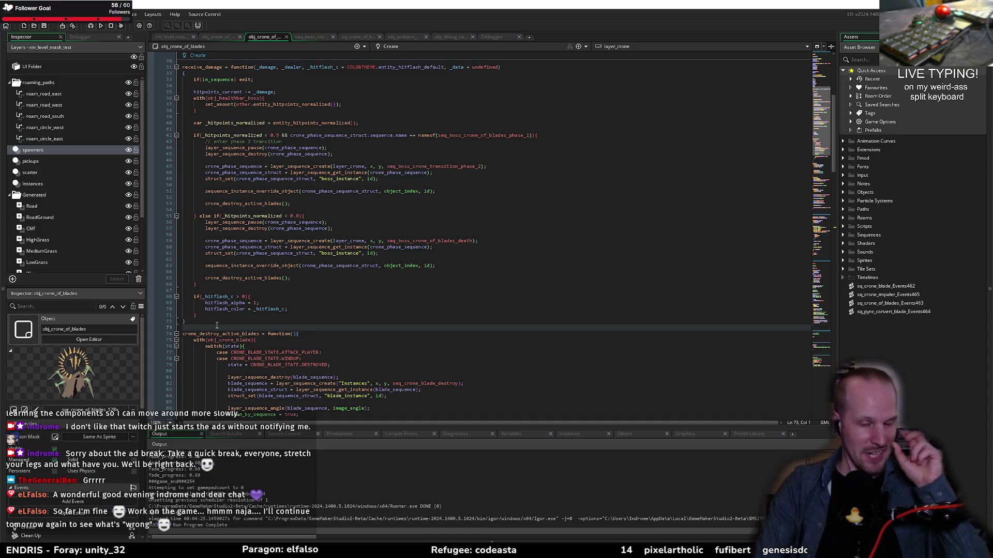
click(271, 228)
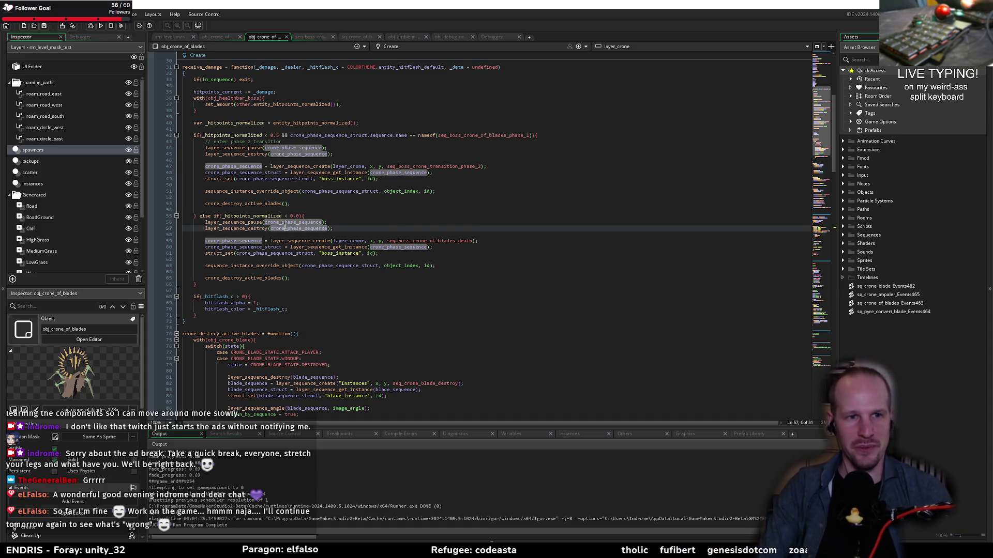
scroll(271, 244, up, 10)
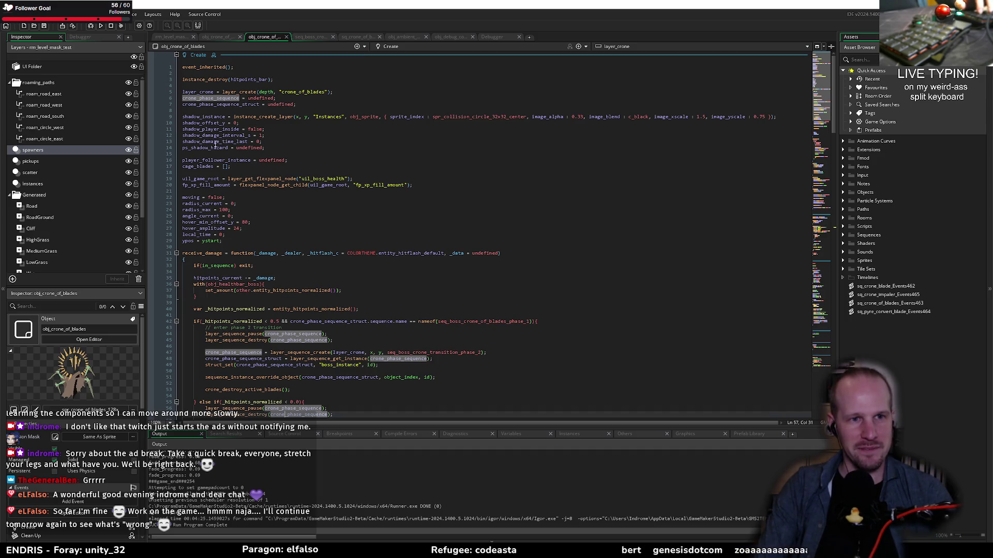
double_click(209, 161)
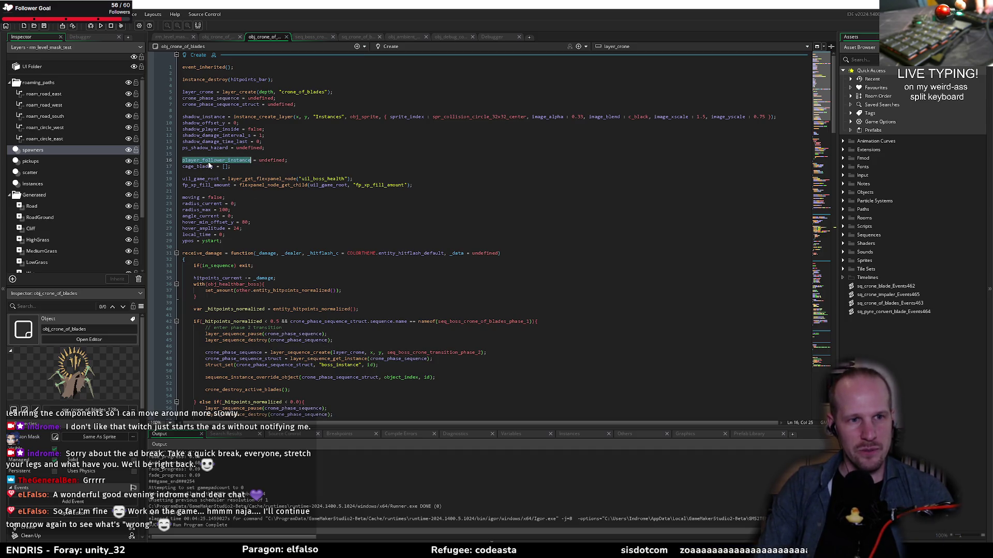
- Review the follower instance_create_layer call on line 133, entering 2 in its speed_max
scroll(475, 251, down, 20)
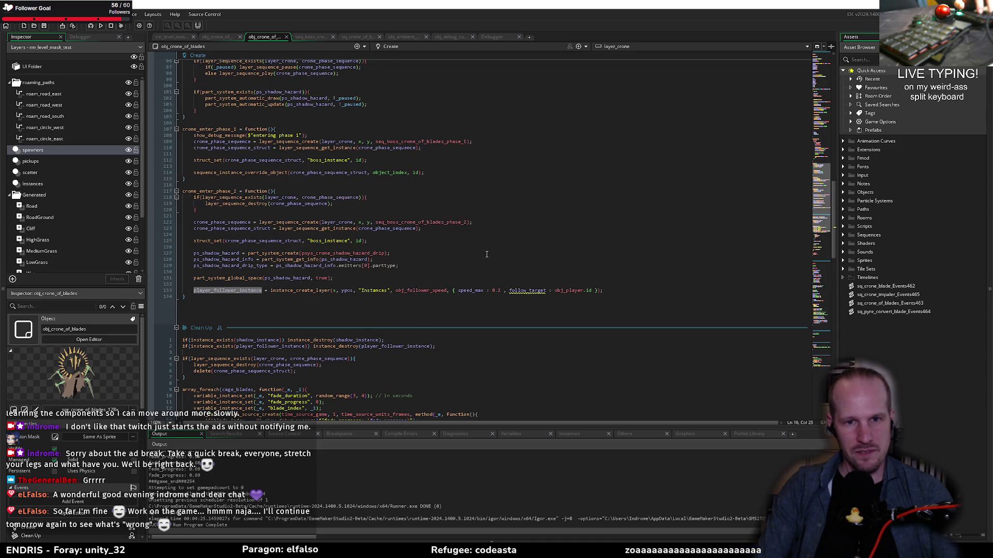
click(498, 292)
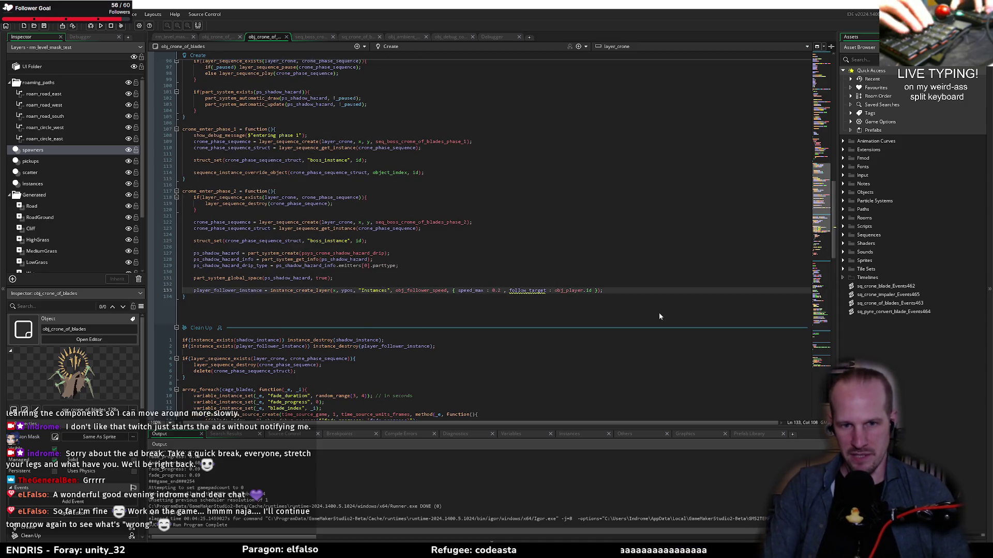
text(2)
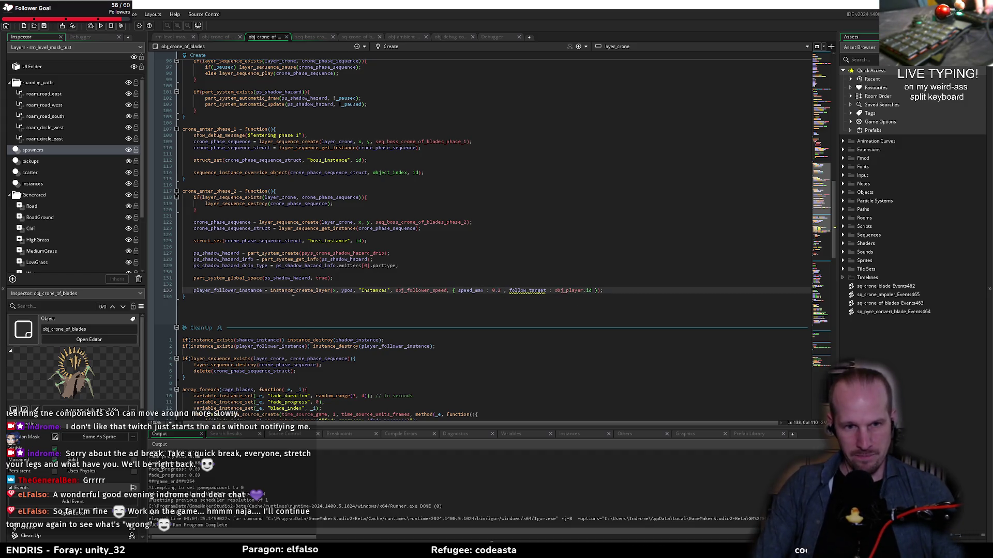
click(316, 290)
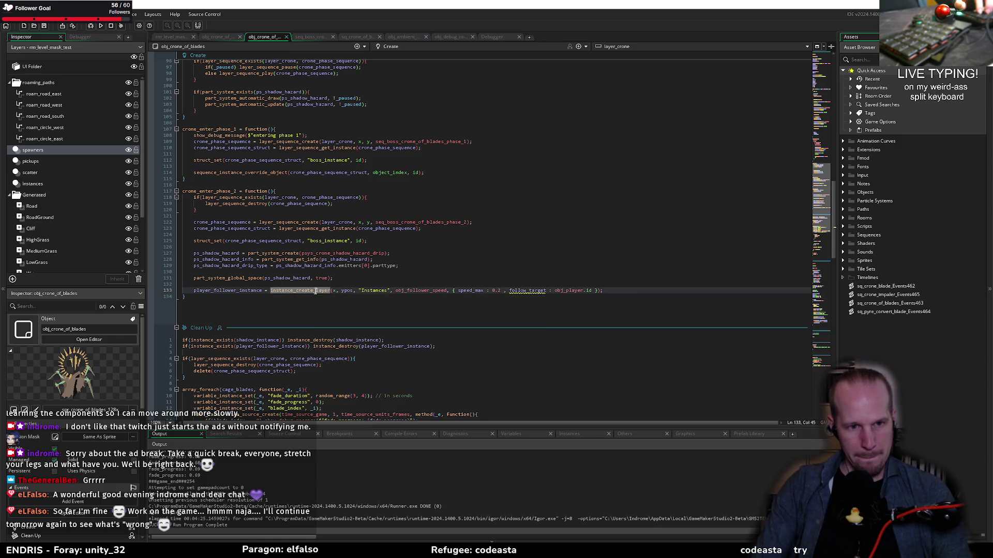
click(267, 290)
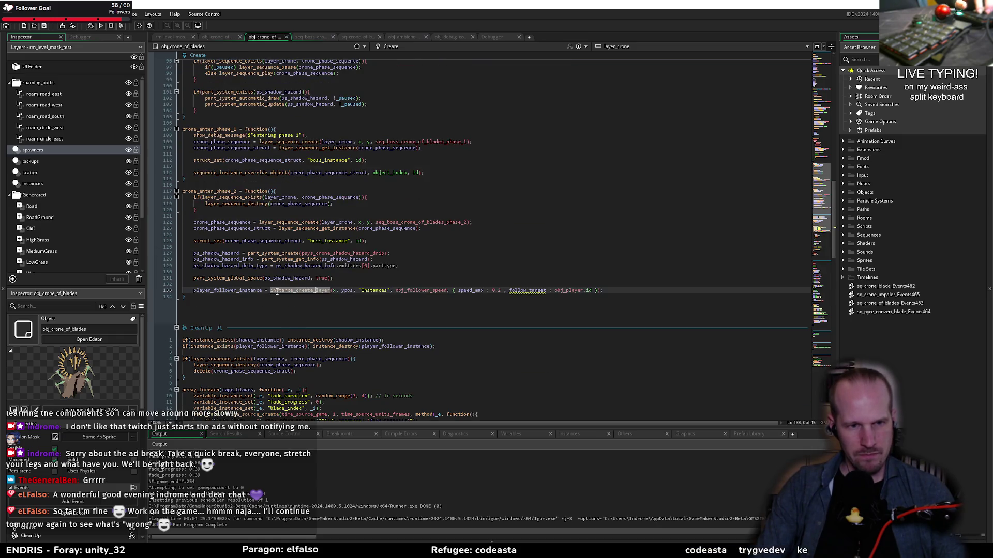
key(Right)
key(Right)
key(Right)
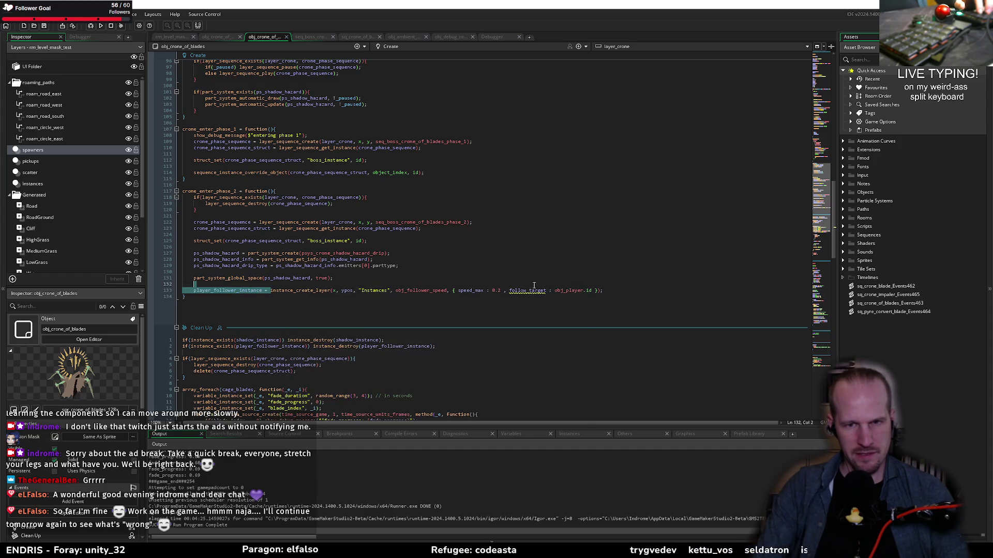
drag(271, 290, 609, 290)
click(231, 297)
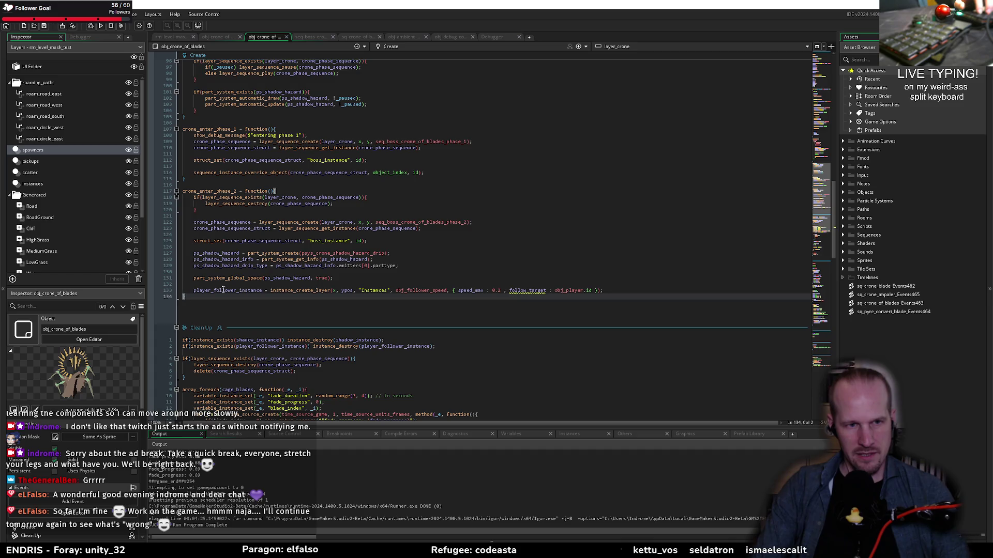
drag(193, 290, 396, 290)
click(299, 347)
- Check player_follower_instance usage in the Step event and go to Create line 16
click(351, 278)
scroll(260, 219, down, 15)
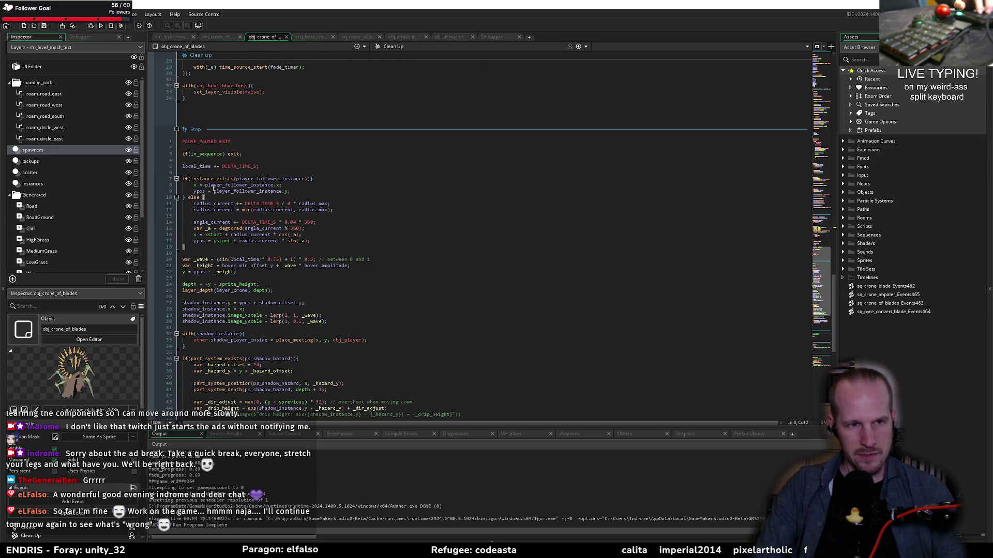
double_click(273, 179)
scroll(469, 346, up, 20)
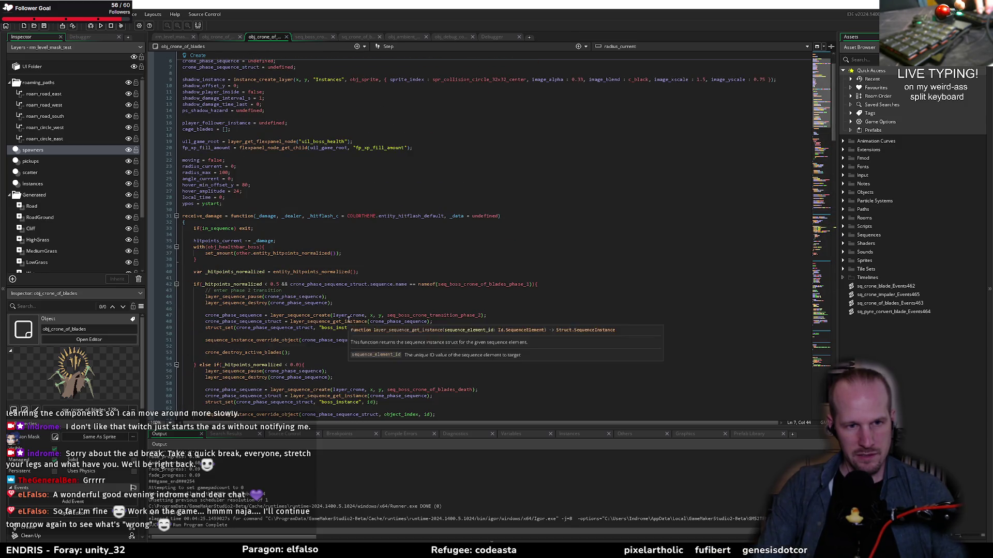
scroll(337, 320, up, 2)
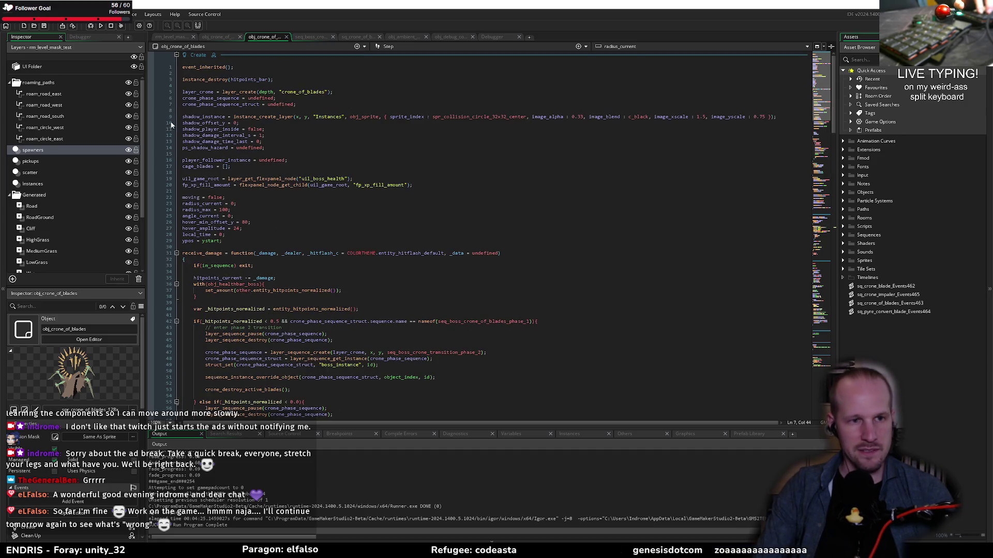
click(248, 154)
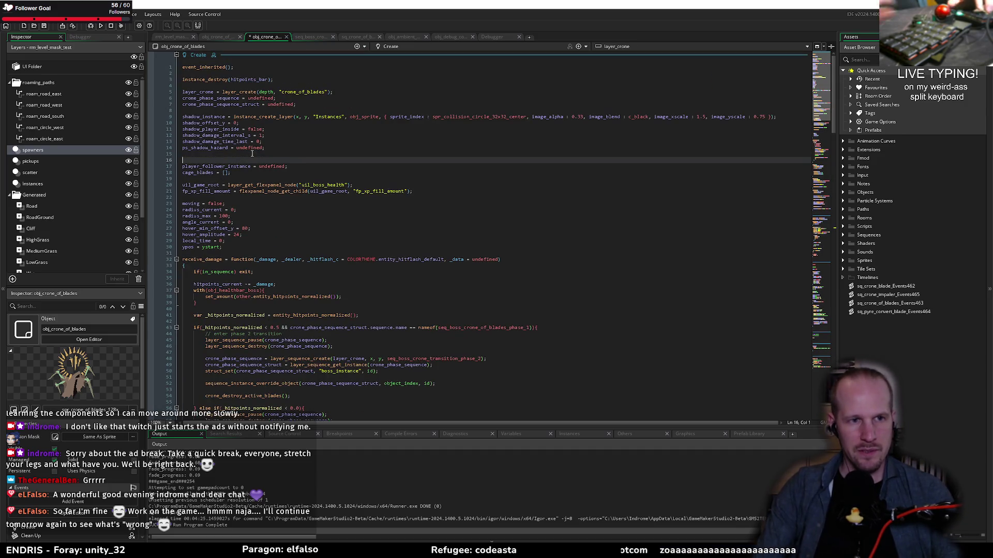
- Add 'is_following_player = false;' on a new line above player_follower_instance
key(Return)
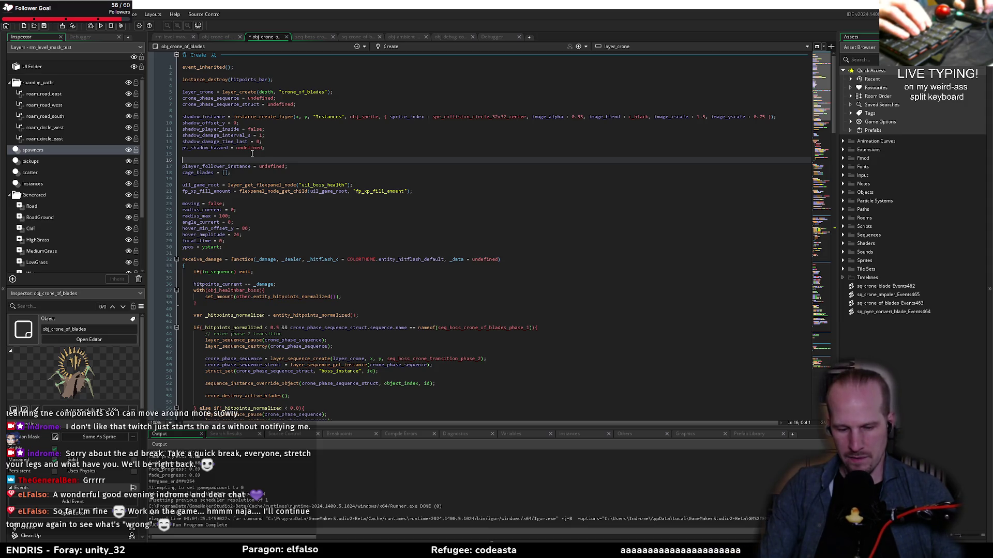
text(is_)
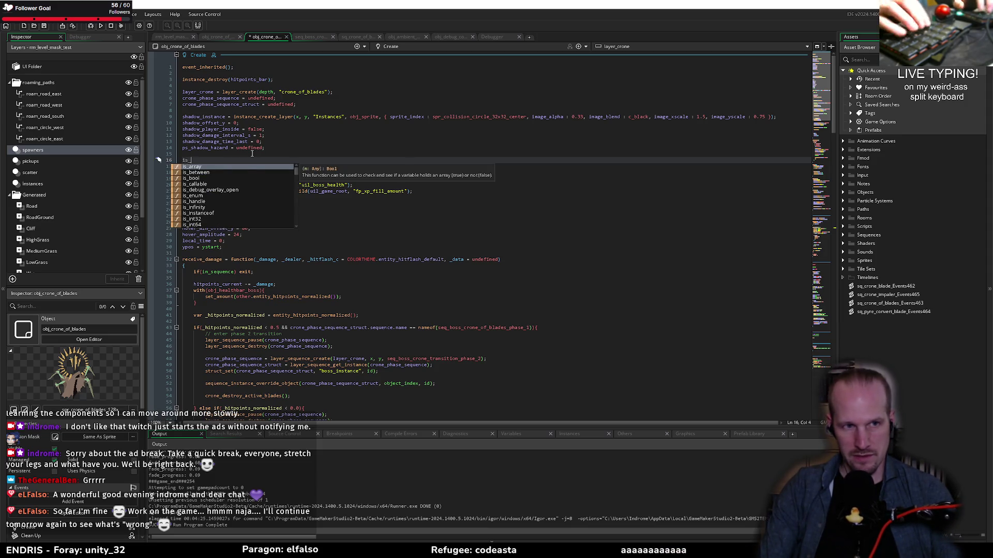
text(following_player = f)
text(alse;)
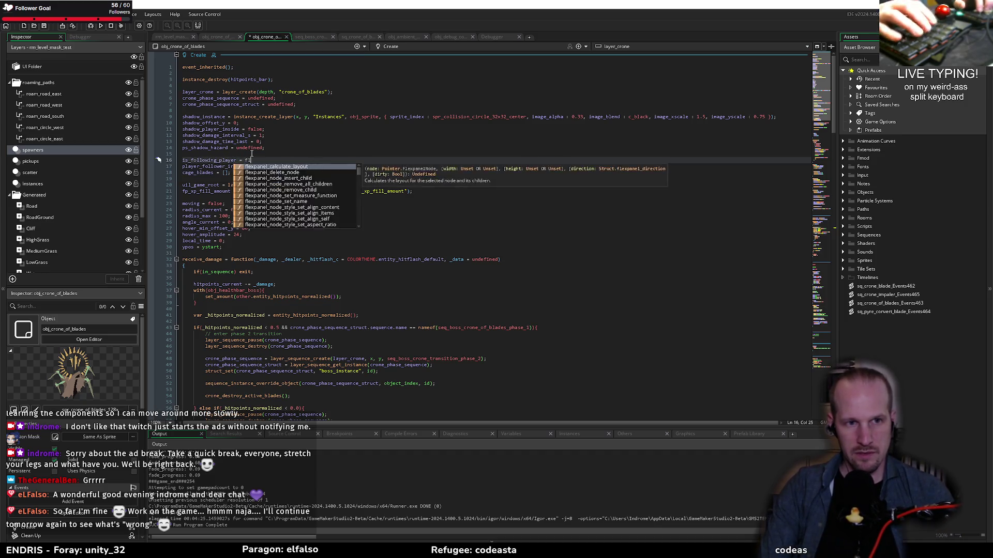
key(Home)
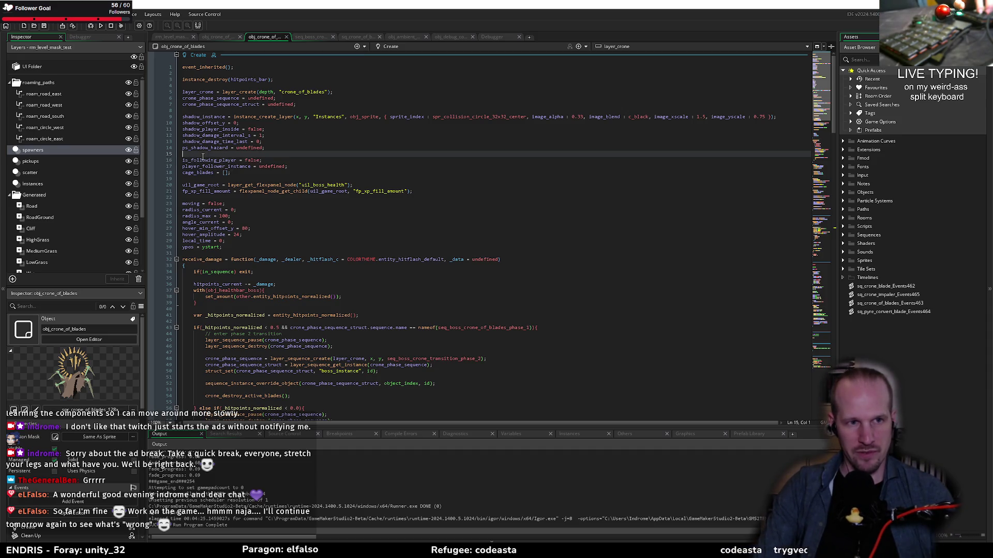
key(ctrl+shift+Right)
- Replace the Step event's instance_exists follower check with is_following_player
scroll(281, 226, down, 20)
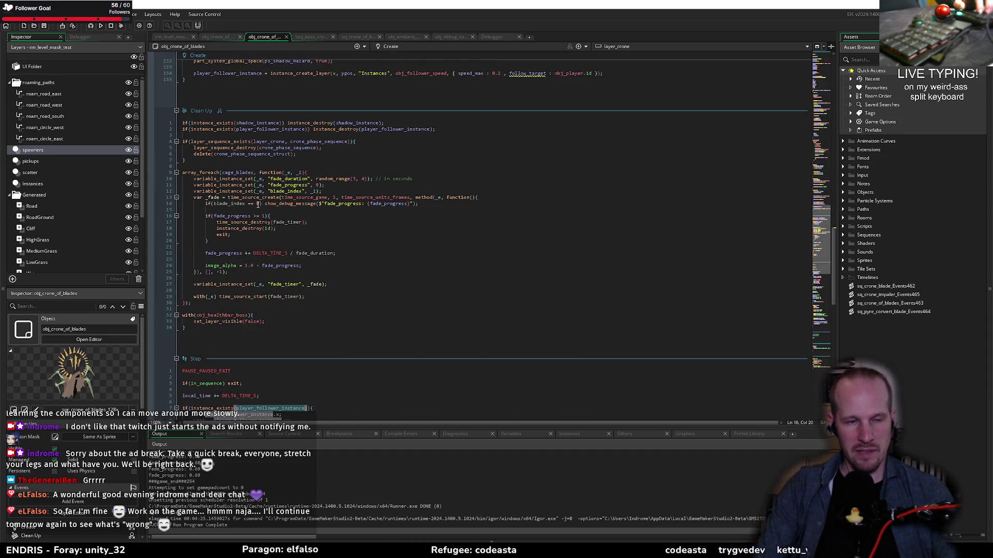
click(213, 261)
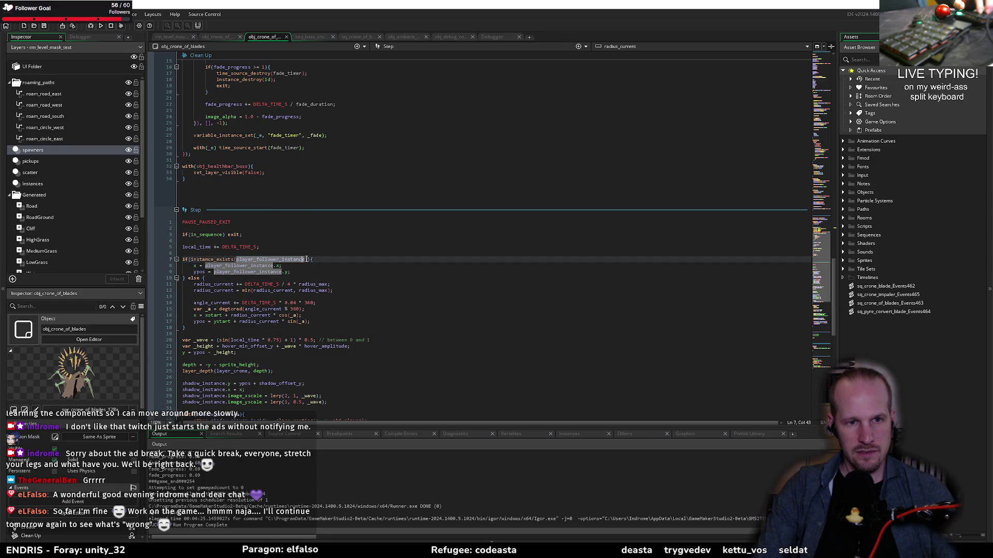
drag(191, 261, 282, 258)
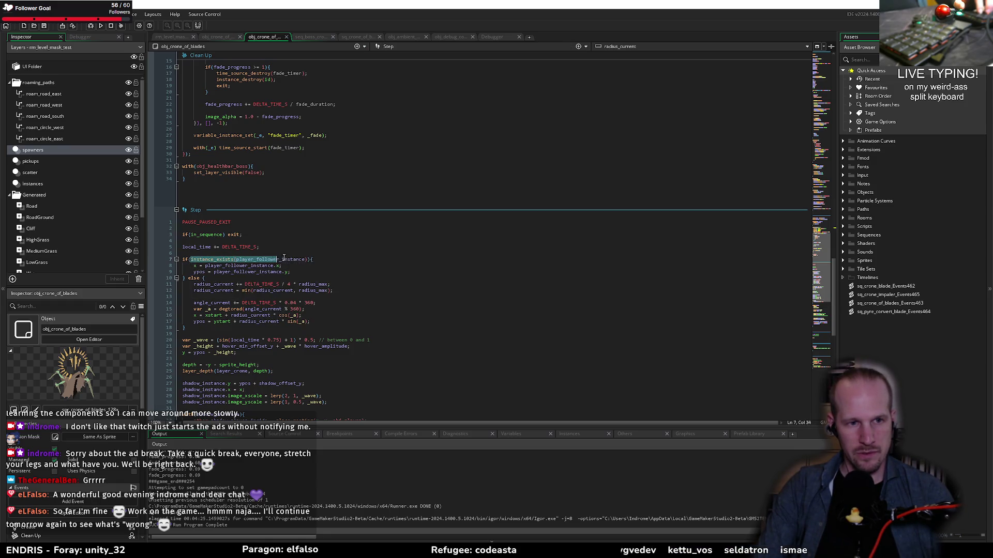
text(is_following_player)
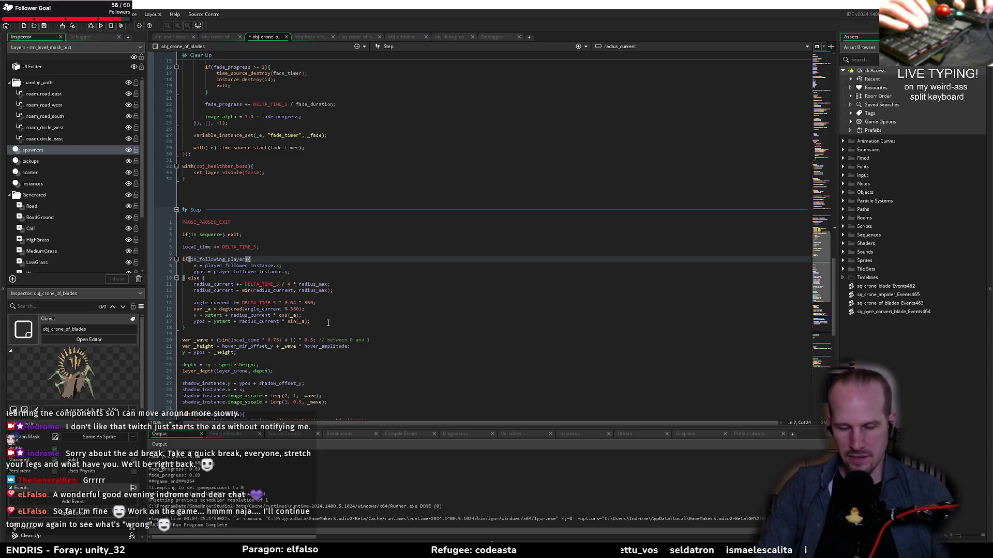
scroll(340, 322, up, 10)
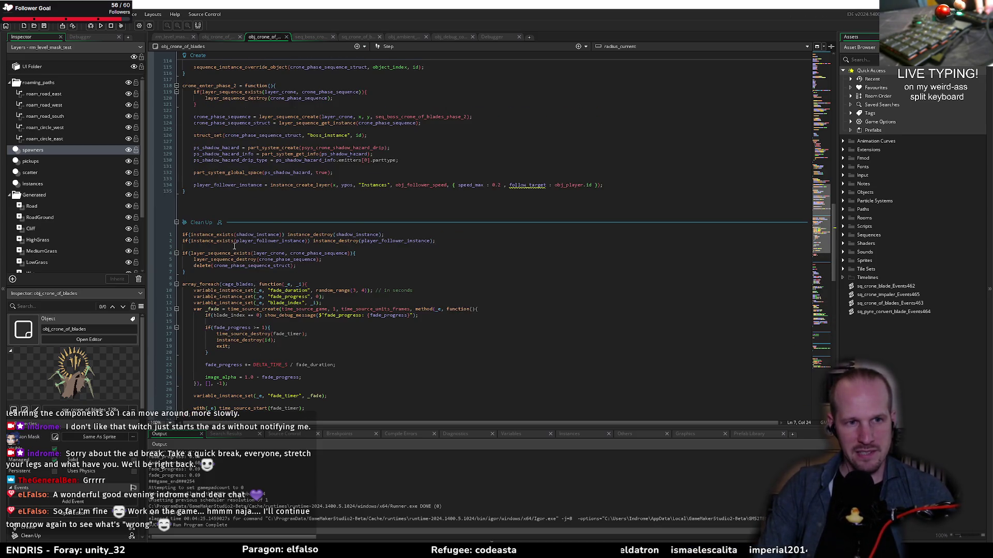
scroll(233, 249, up, 6)
- Move the follower instance_create_layer call onto line 17 in place of undefined and save
click(611, 290)
key(Delete)
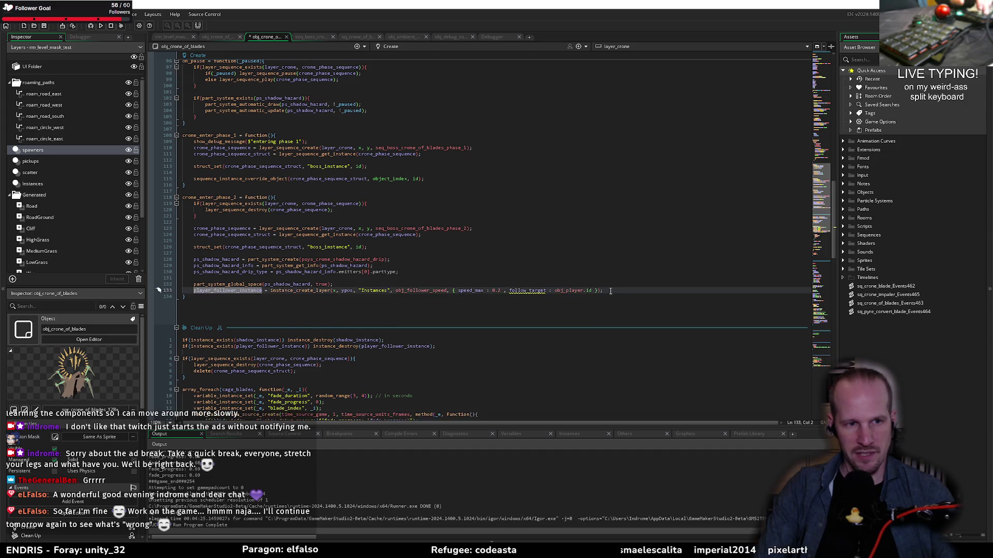
drag(269, 290, 422, 298)
key(ctrl+c)
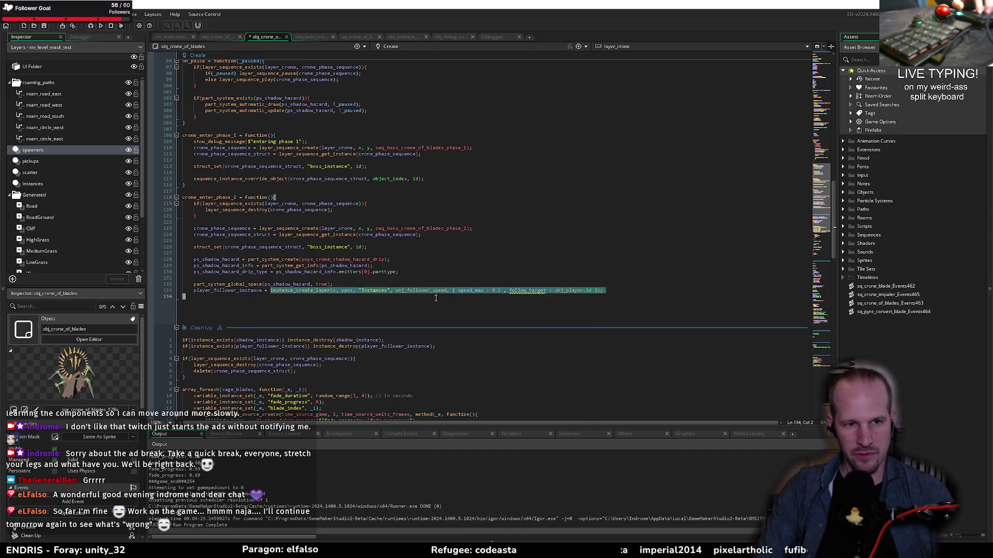
key(ctrl+z)
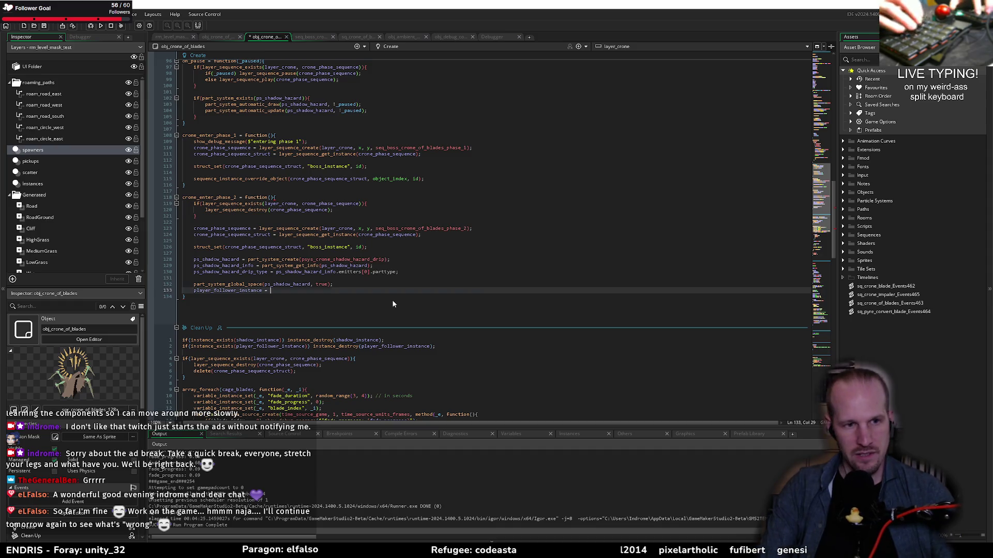
key(ctrl+z)
scroll(232, 197, up, 20)
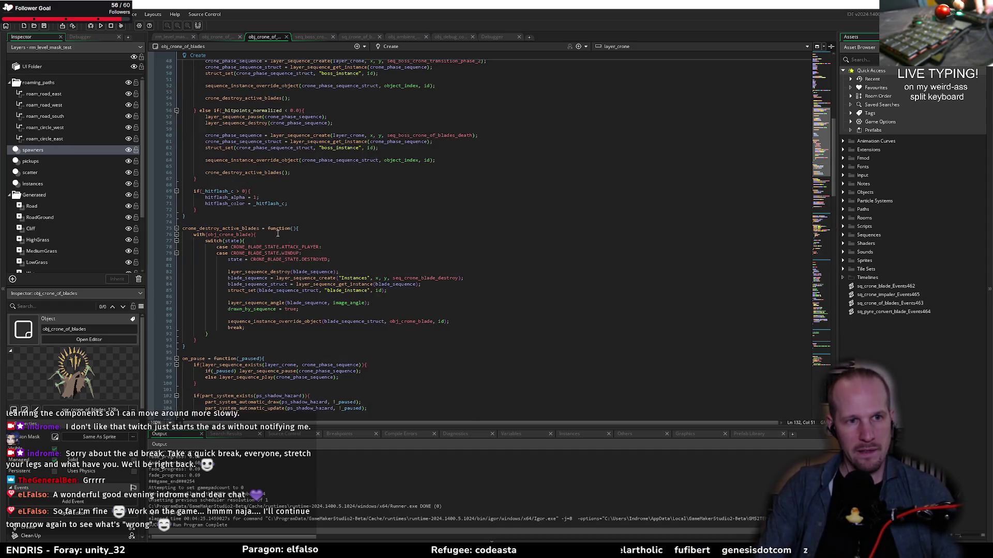
double_click(273, 166)
key(ctrl+v)
key(ctrl+s)
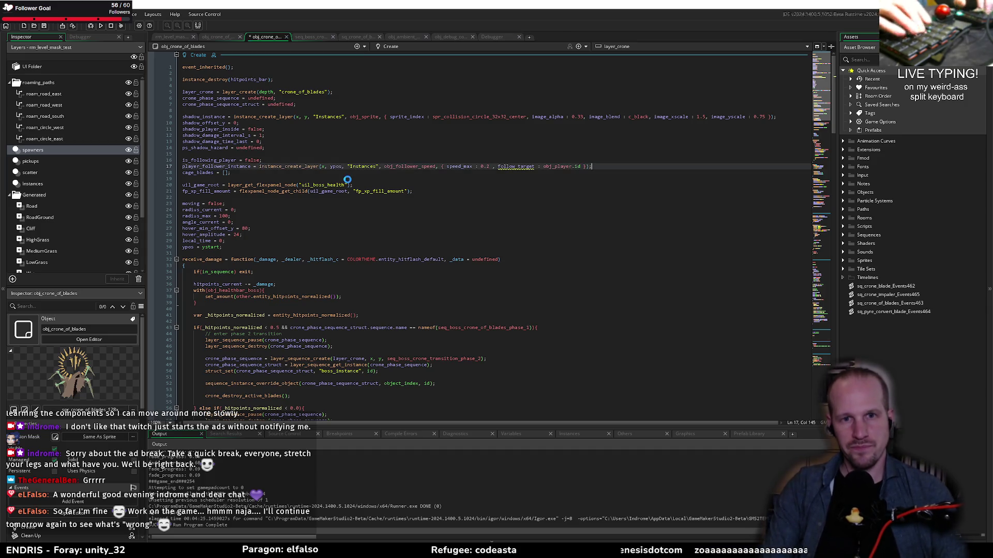
mouse_move(506, 168)
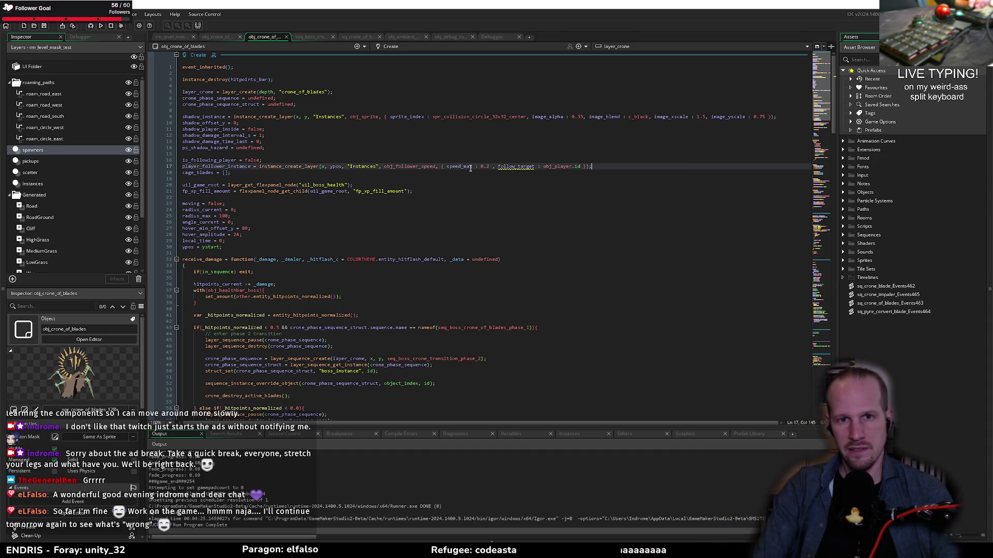
- Change the follower's speed_max to 0.133 and save
key(Left)
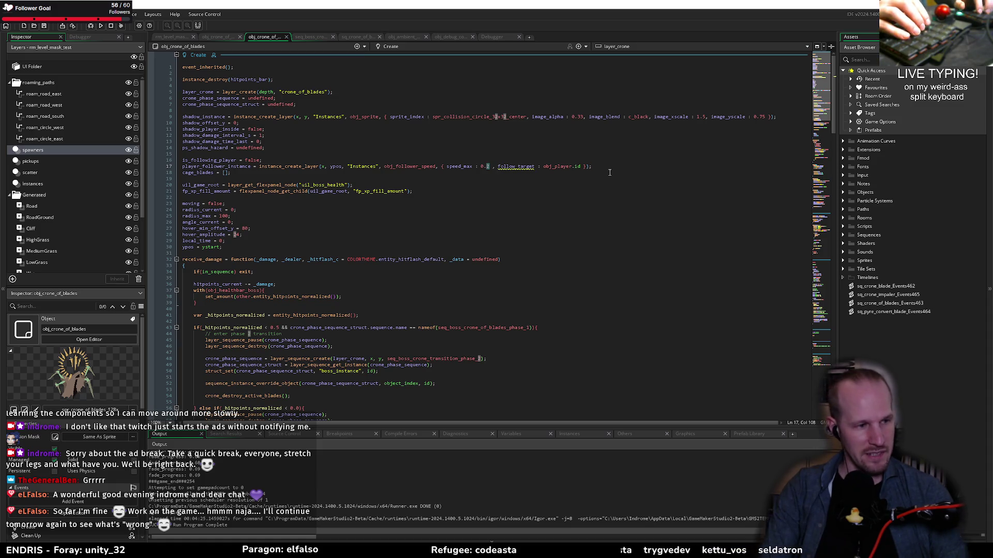
text(1)
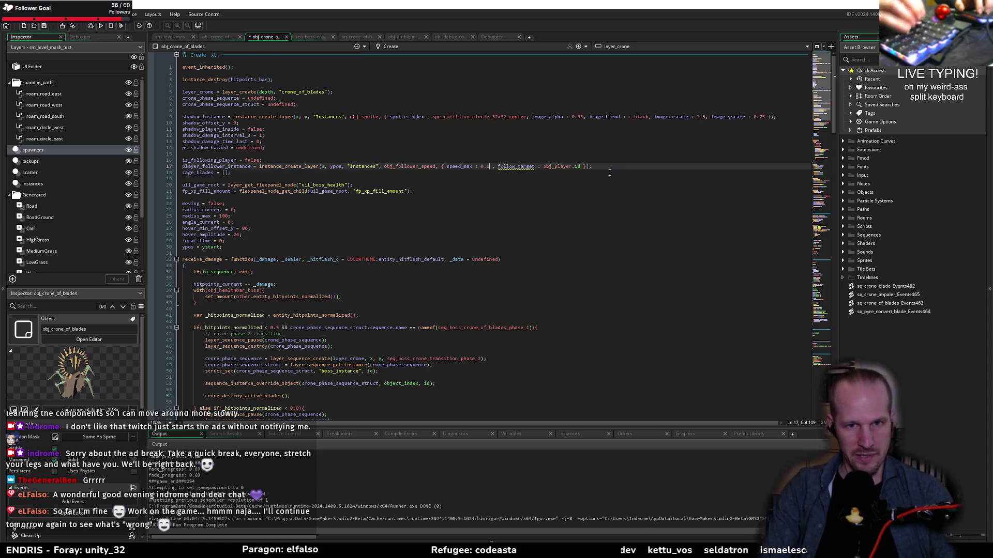
key(BackSpace)
key(BackSpace)
key(BackSpace)
key(BackSpace)
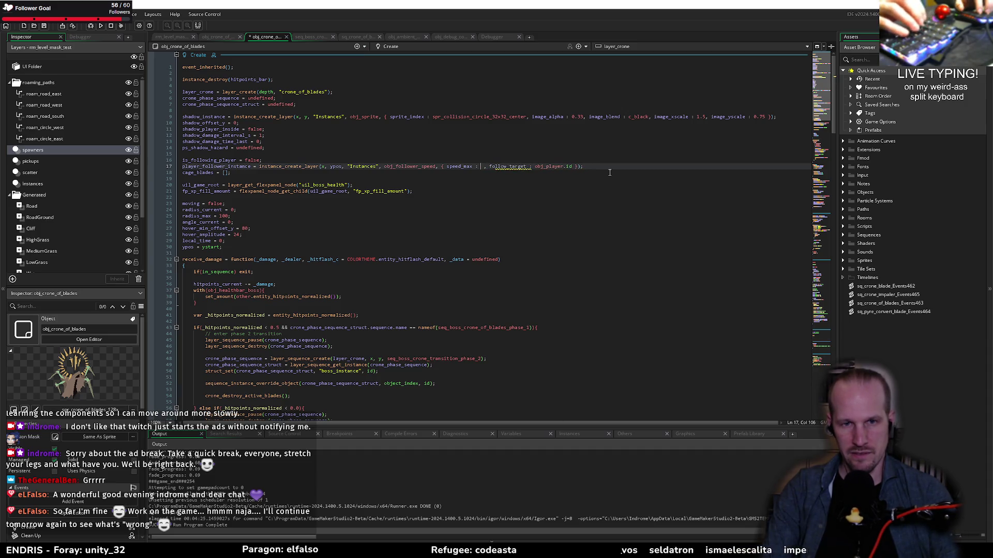
text(0.33)
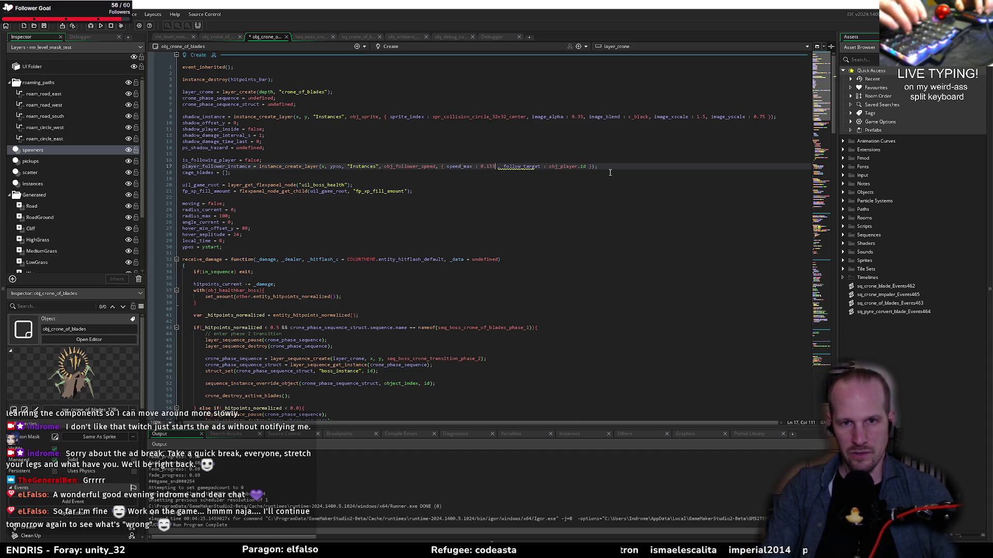
key(ctrl+s)
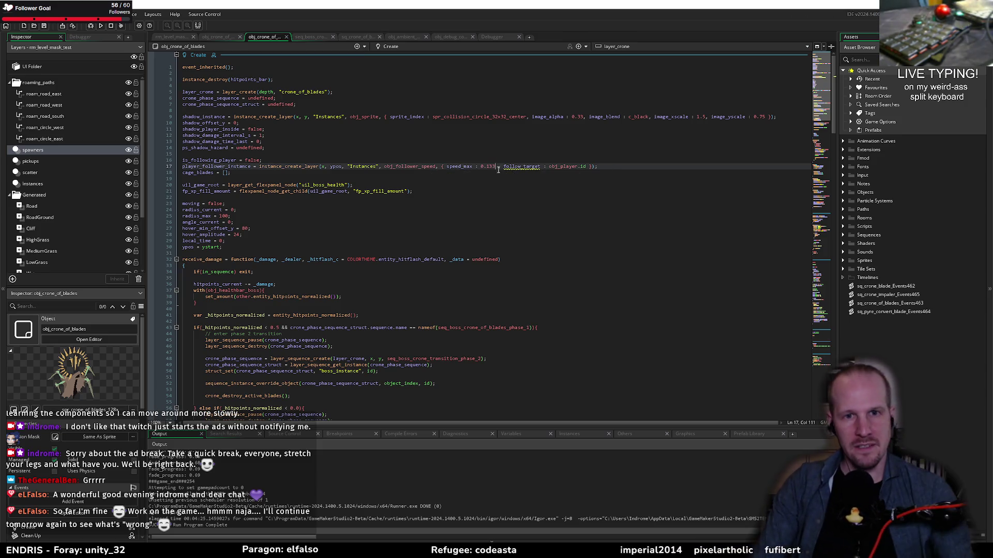
- Add a player_follow_speed variable definition of 0.133 and use it on line 17, then save
scroll(60, 473, down, 3)
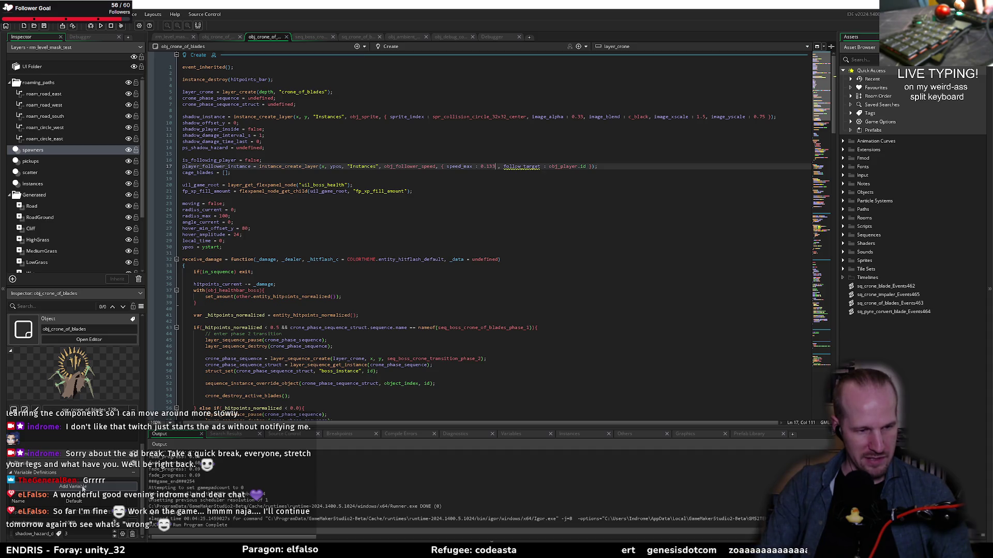
click(77, 487)
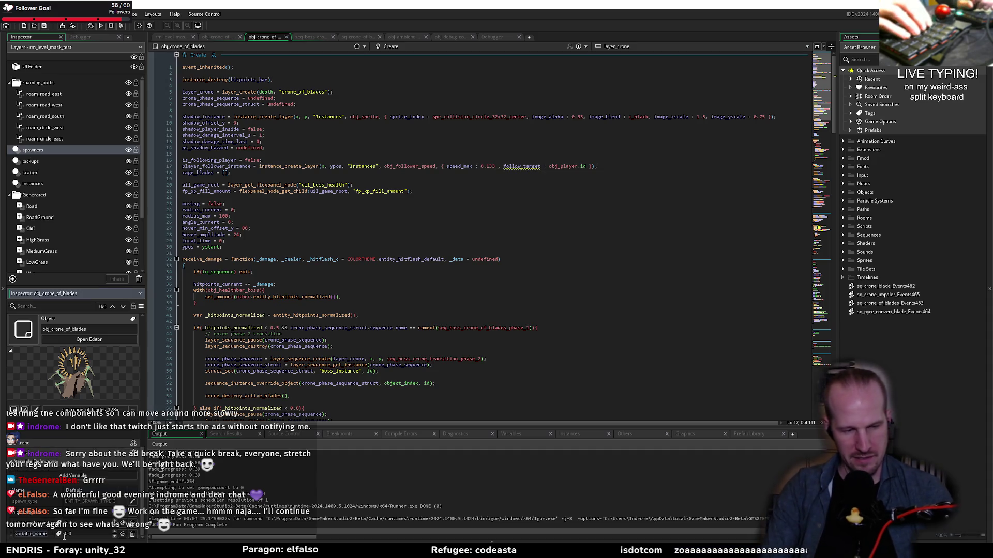
text(player_fol)
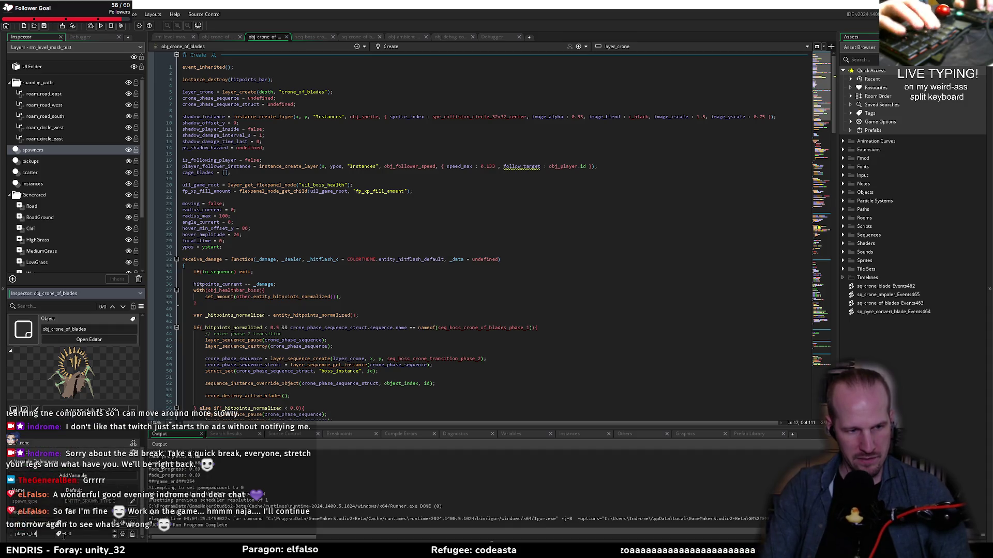
text(low_speed)
key(Tab)
text(133)
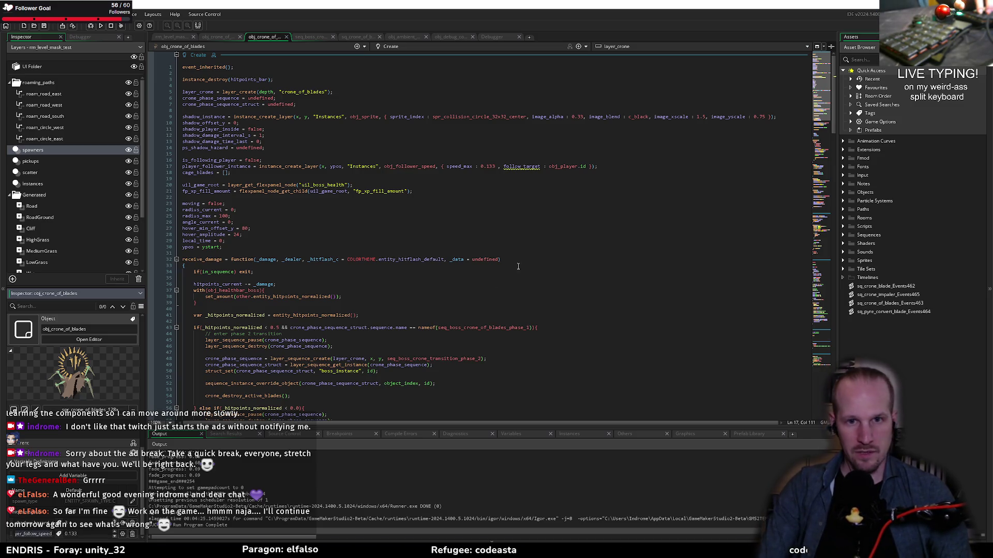
double_click(489, 166)
text(player_follow_speed)
click(522, 206)
key(ctrl+s)
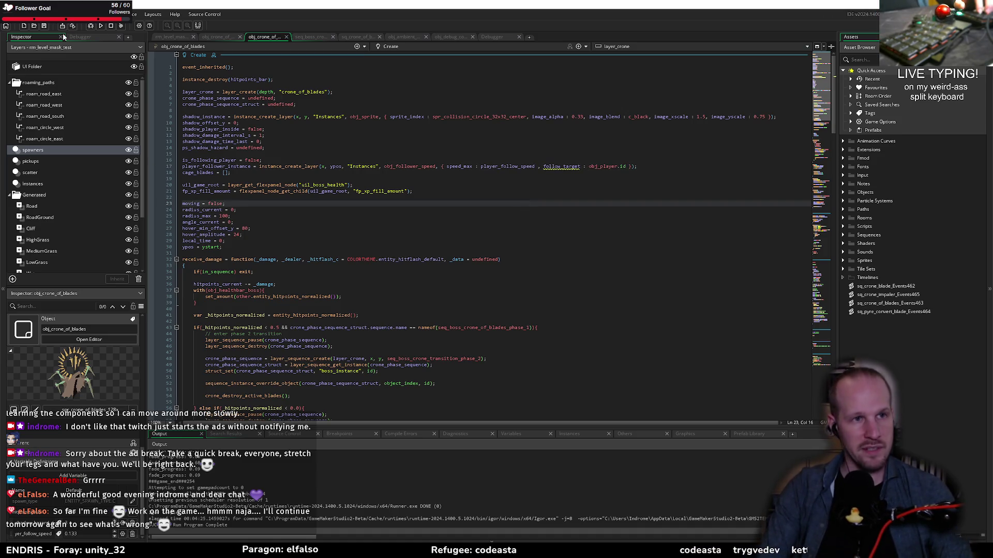
- Check the increase pre-telegraph note in Obsidian and return to GameMaker
key(alt+Tab)
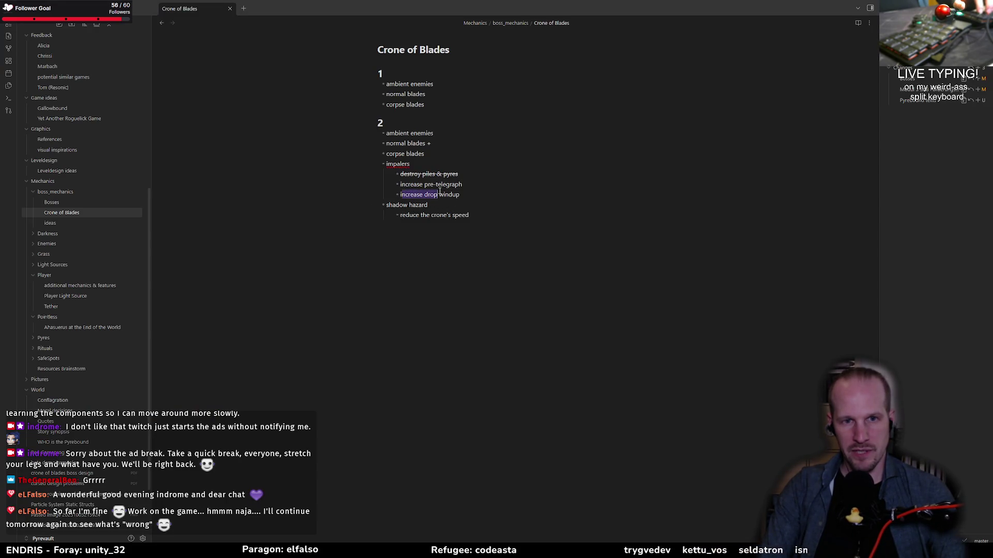
drag(481, 187, 403, 184)
key(alt+Tab)
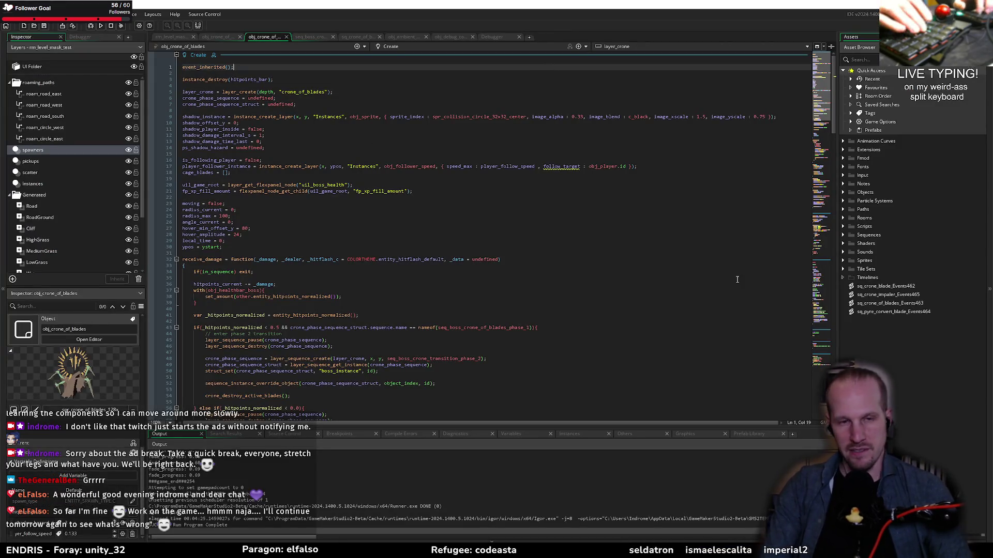
- Search assets for 'sq_' and open the sq_crone_impaler_Events465 script
key(ctrl+t)
text(sq_)
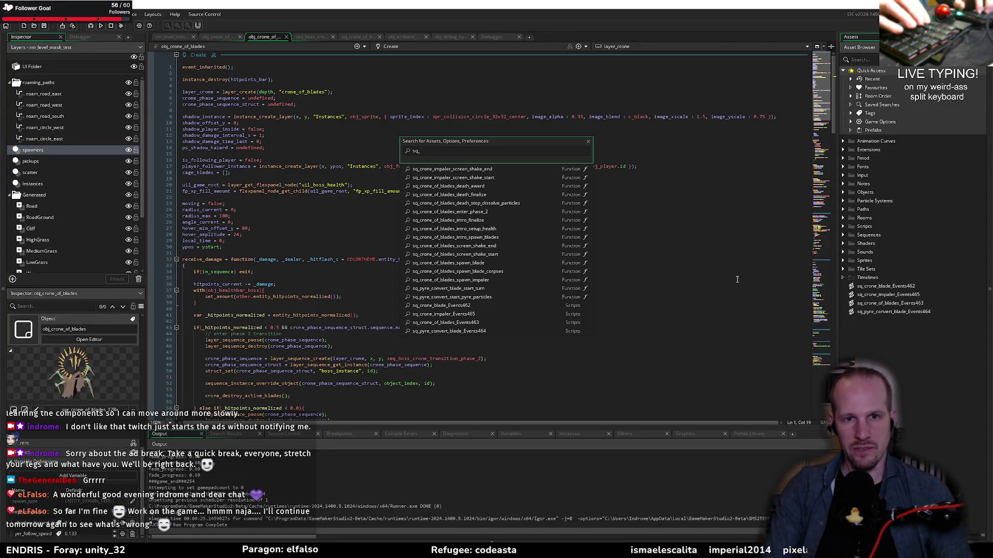
key(Down)
key(Down)
key(Up)
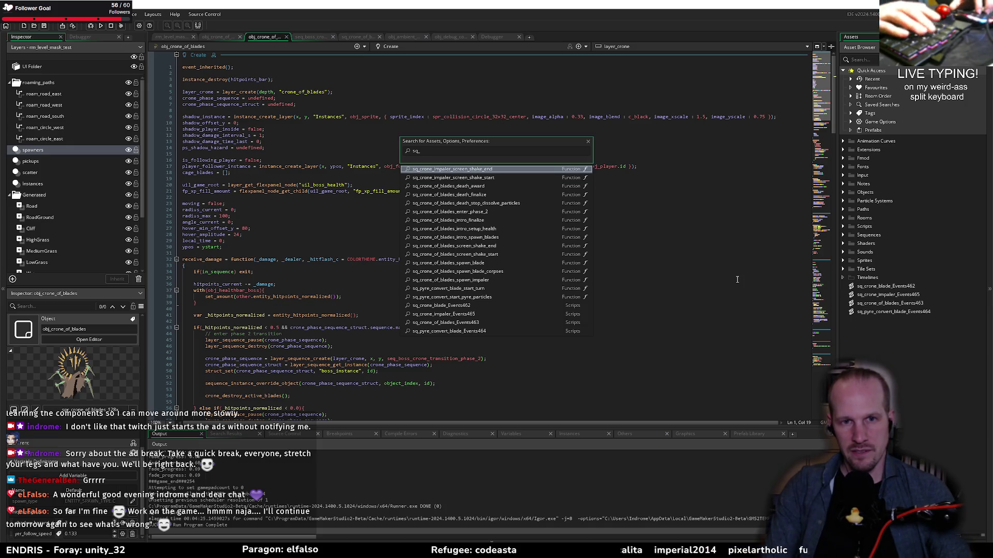
key(Down)
key(Down)
key(Down)
key(Down)
key(Up)
key(Up)
key(Up)
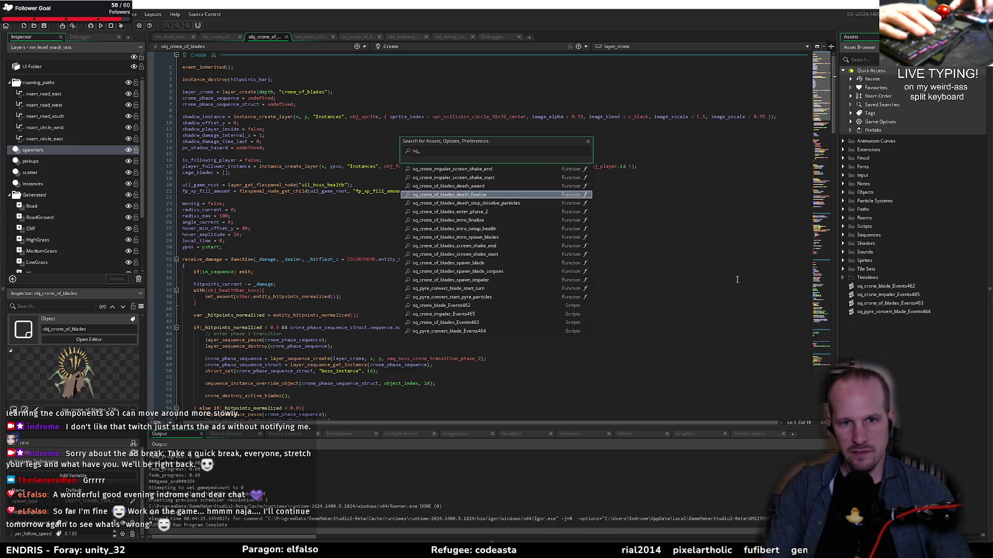
key(Down)
key(Return)
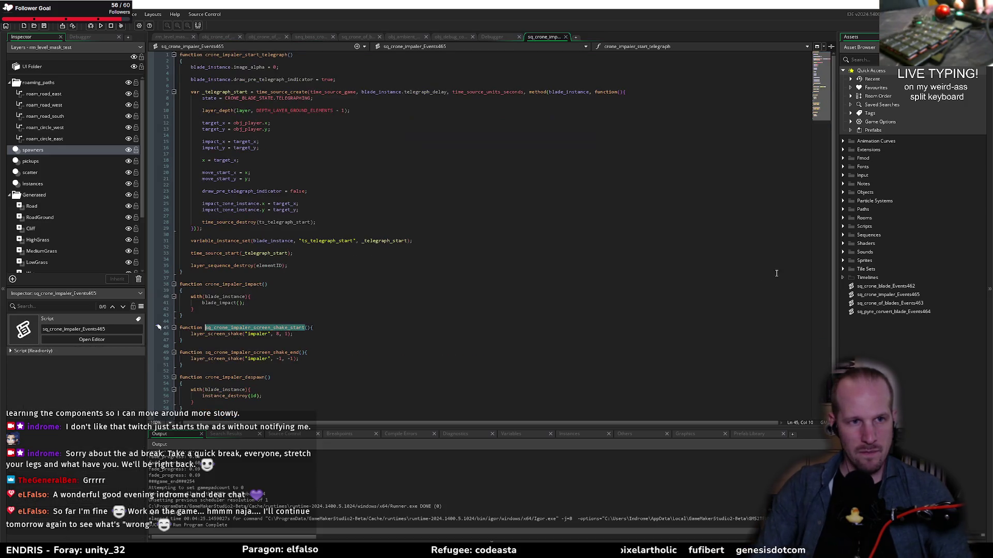
- Inspect crone_impaler_start_telegraph and its telegraph_delay on line 7
double_click(277, 55)
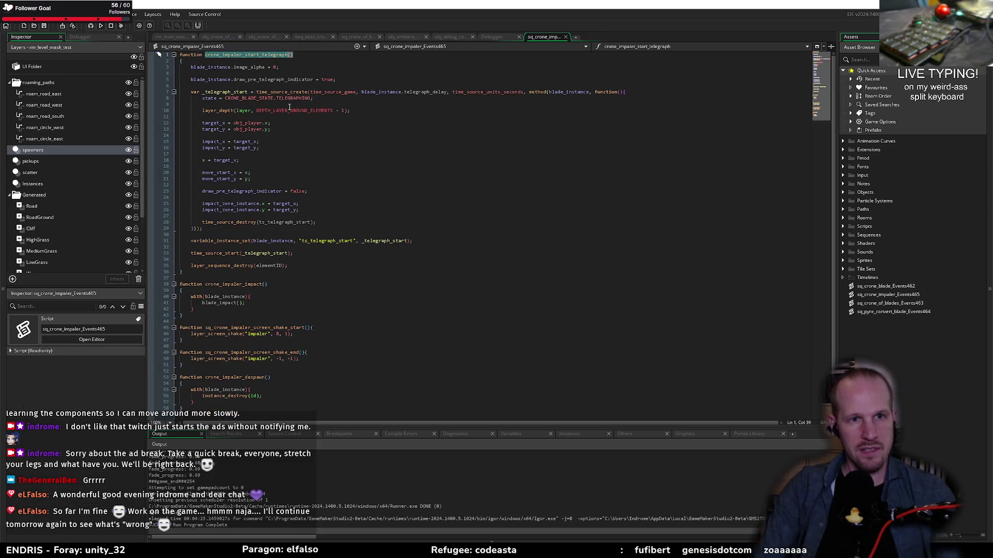
double_click(424, 92)
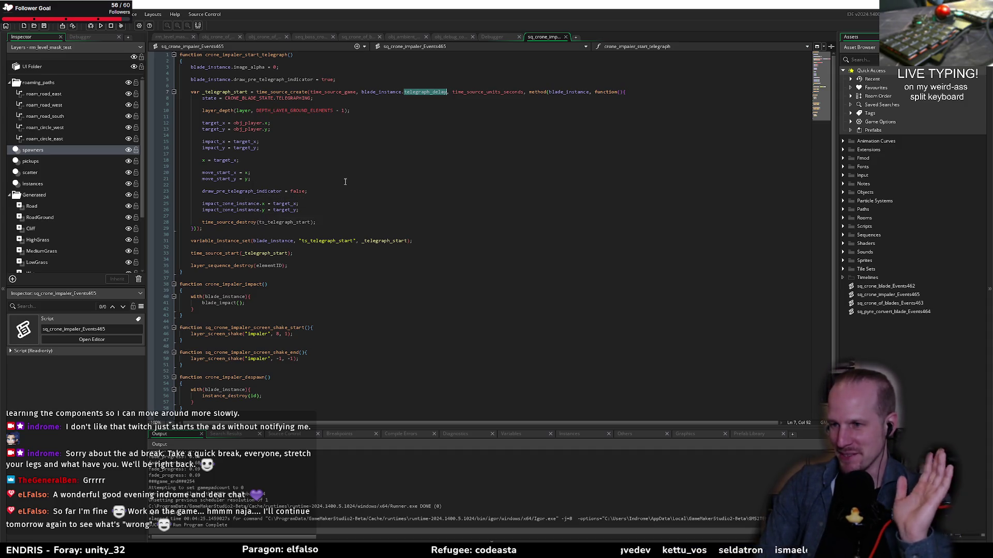
click(262, 183)
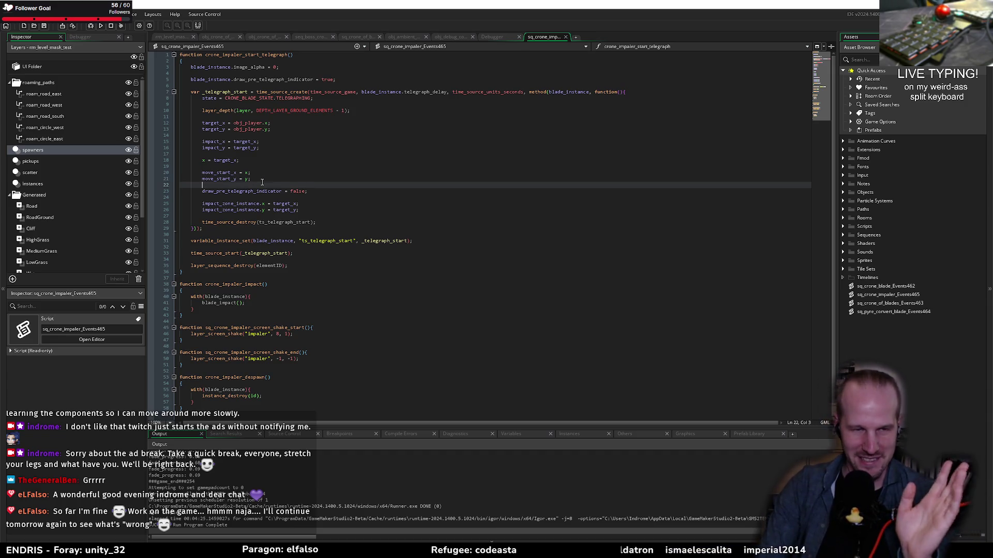
click(251, 167)
click(291, 154)
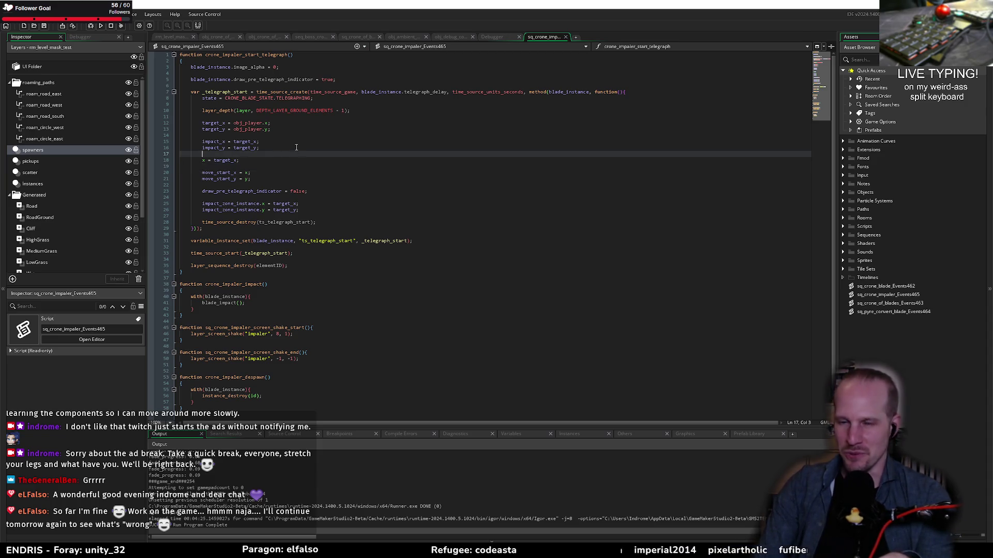
click(281, 148)
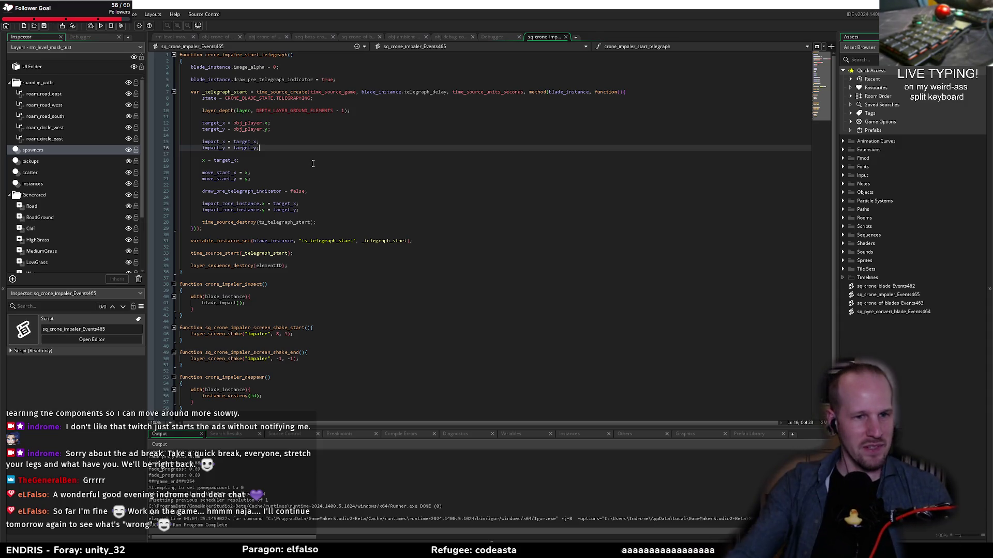
- Review the layer depth line and depth macro on line 11, then reselect telegraph_delay
click(288, 173)
click(282, 128)
click(289, 117)
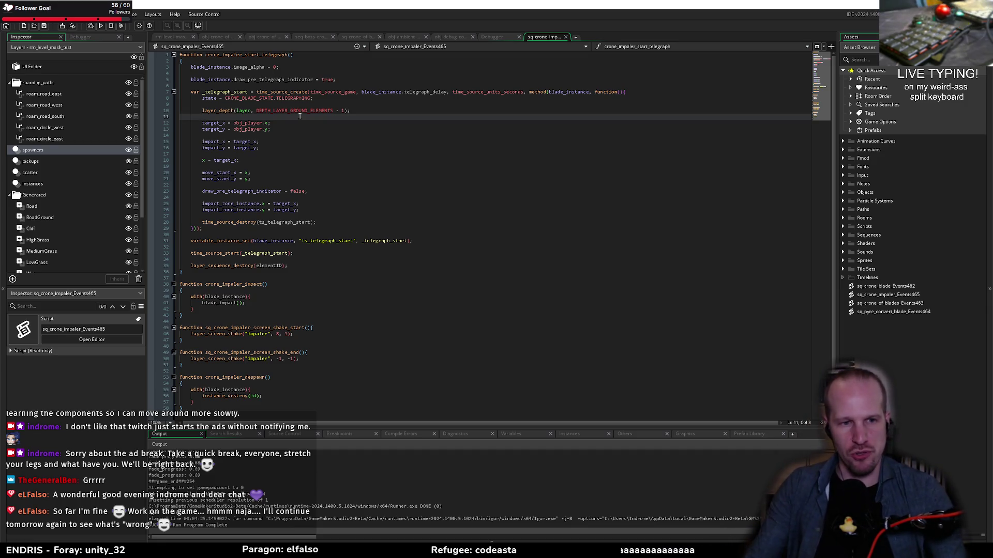
click(322, 246)
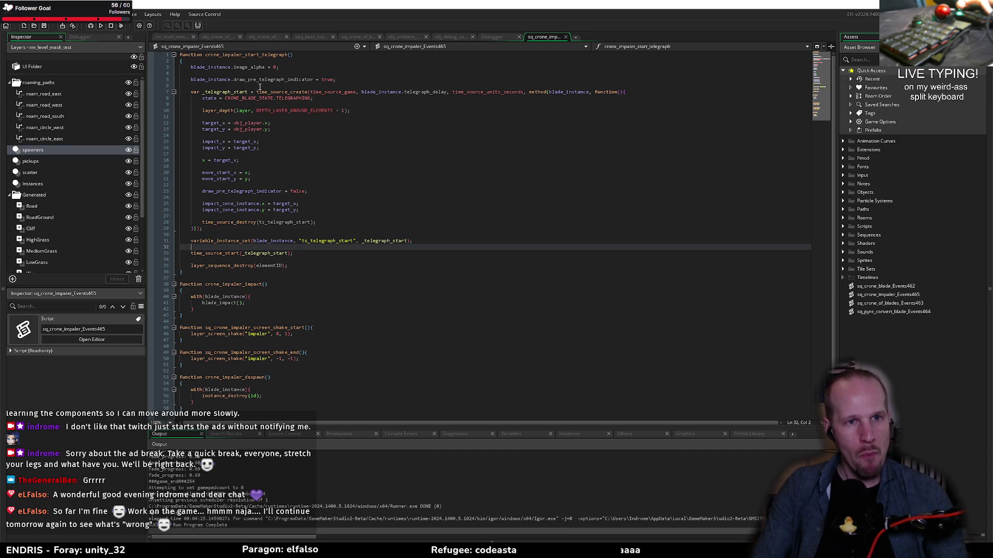
double_click(425, 92)
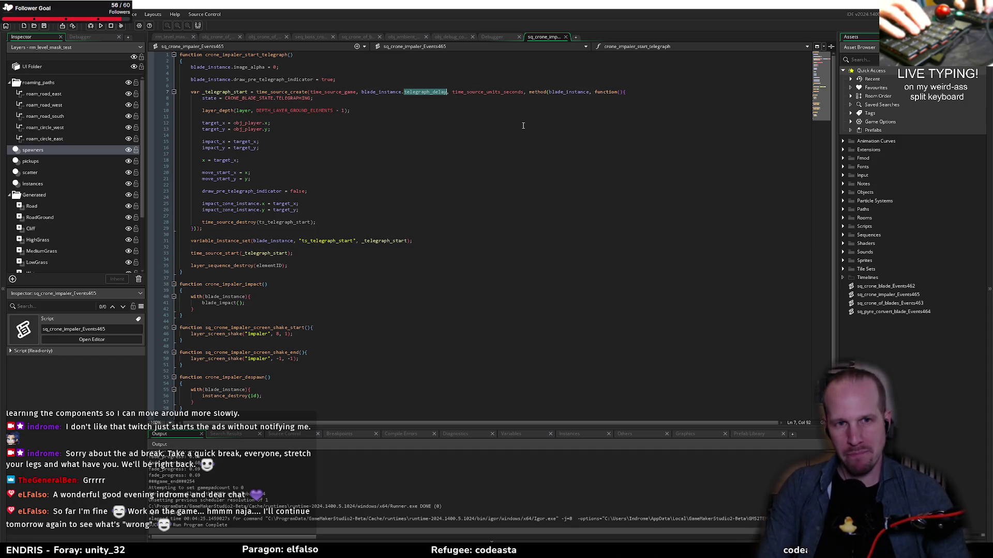
click(406, 148)
- Search 'obj_cro' to open the obj_crone_impaler Create event, toggling with the events script tab
key(ctrl+t)
text(obj_cro)
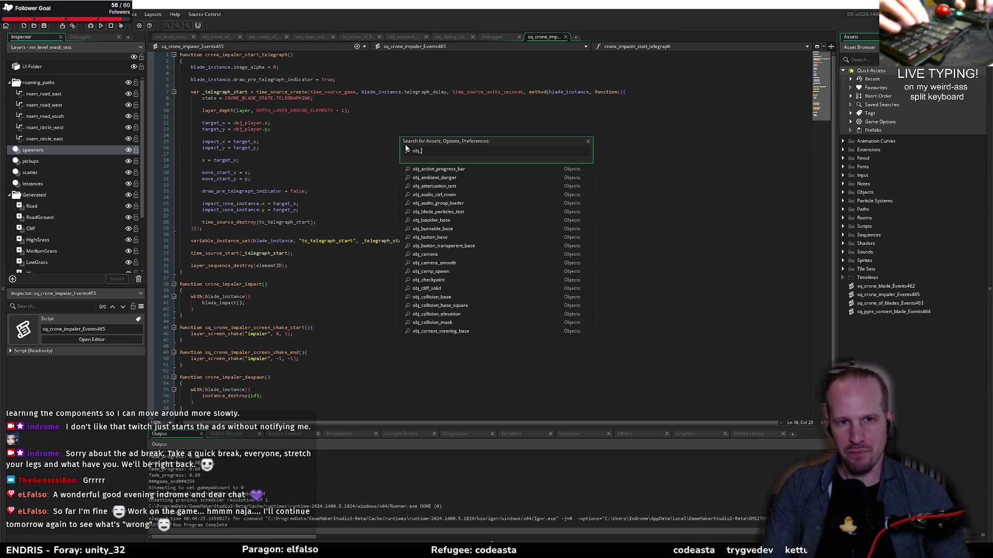
key(Down)
key(Down)
key(Down)
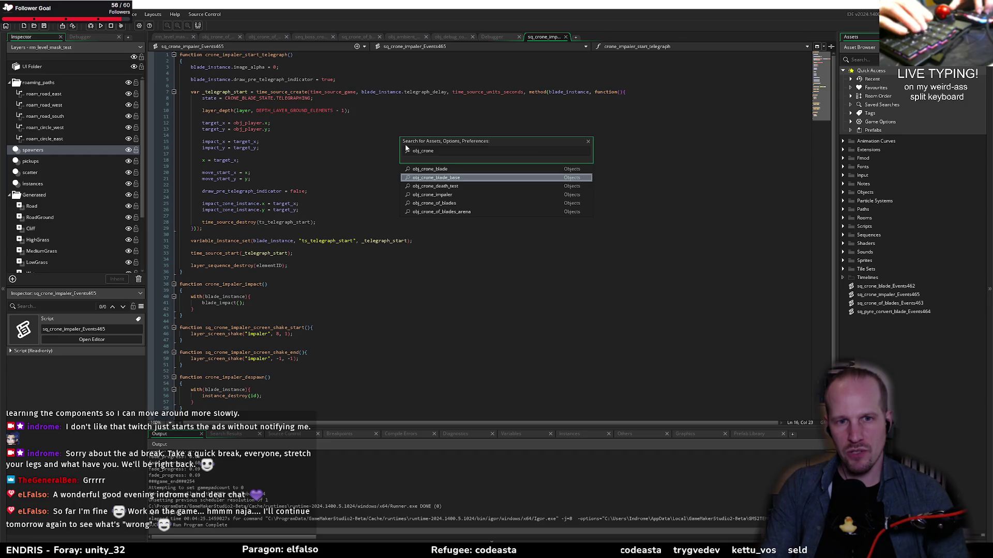
key(Return)
scroll(40, 517, down, 5)
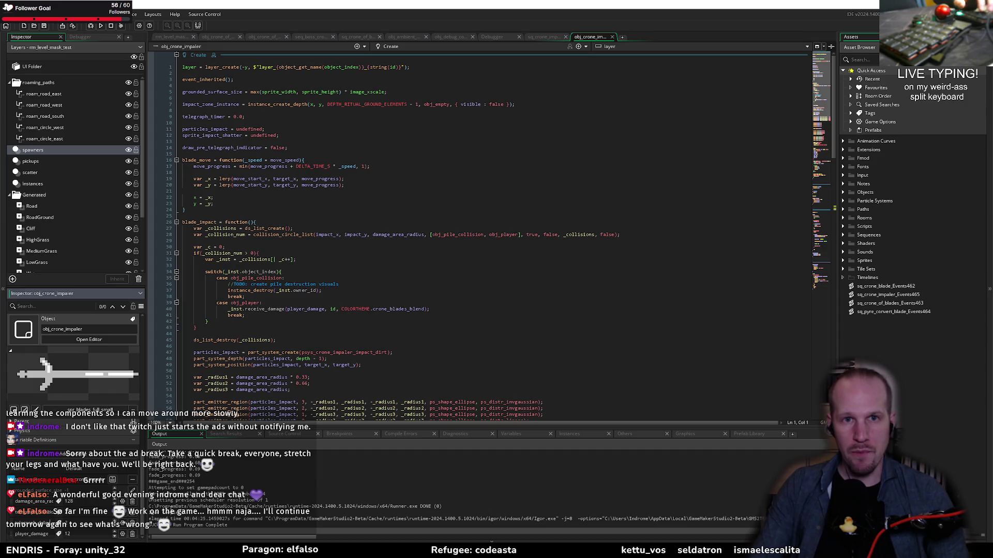
click(538, 39)
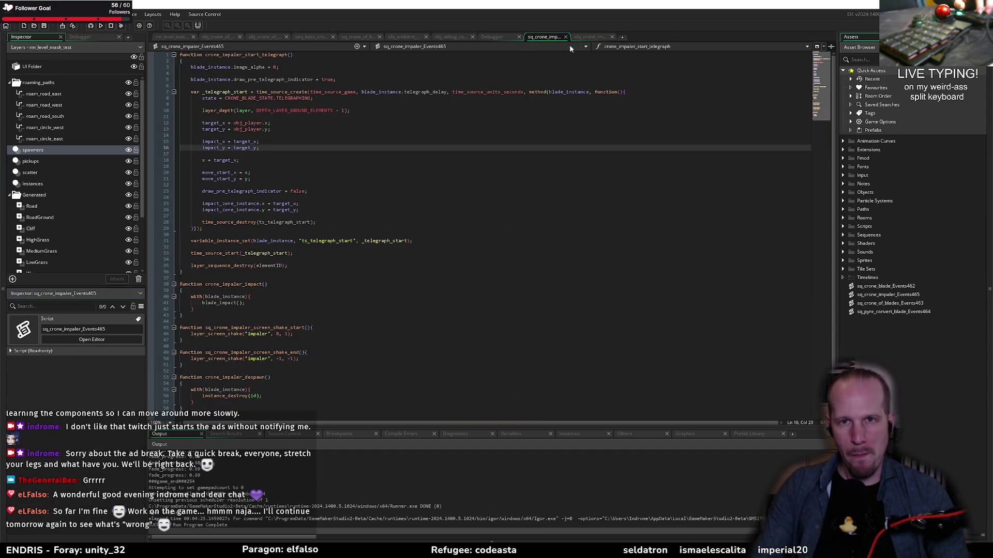
click(588, 37)
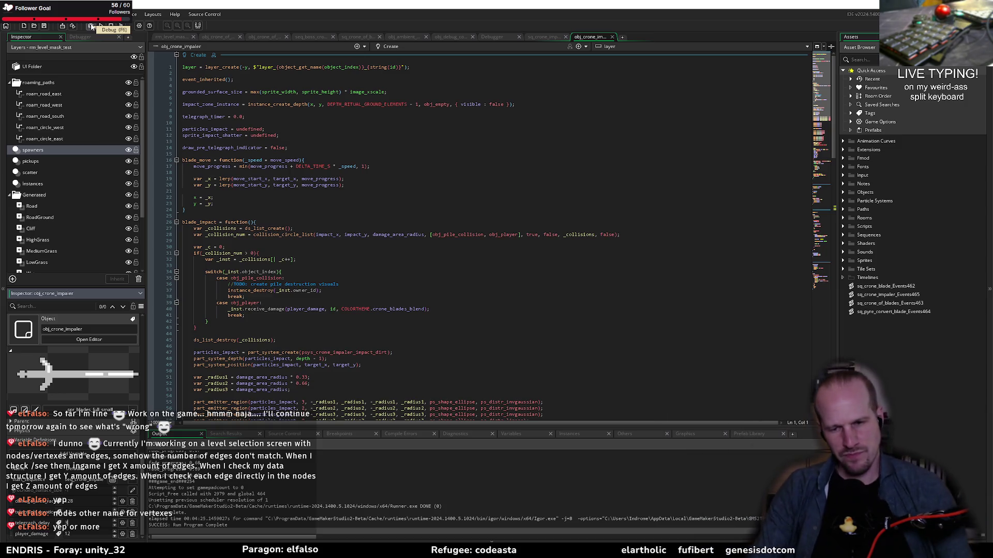
click(259, 252)
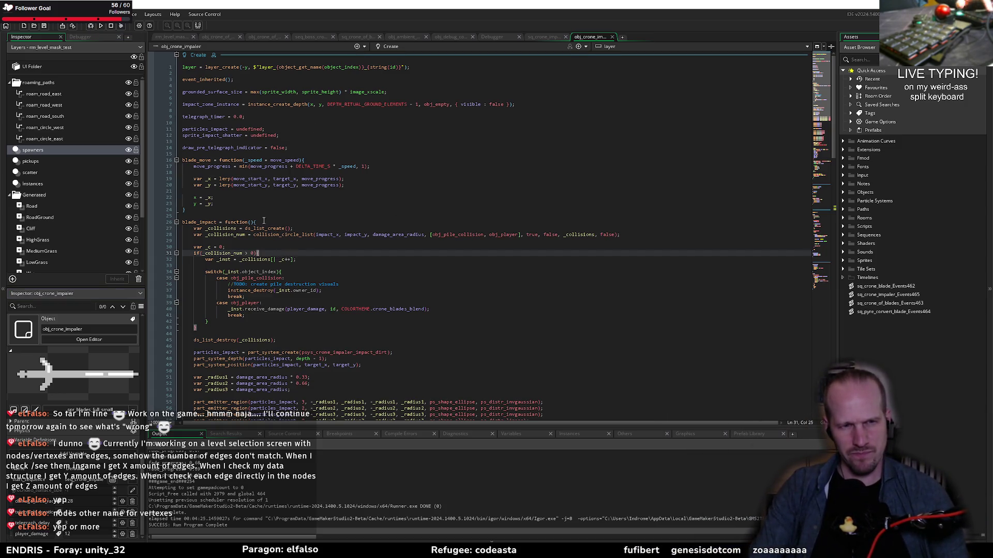
click(212, 153)
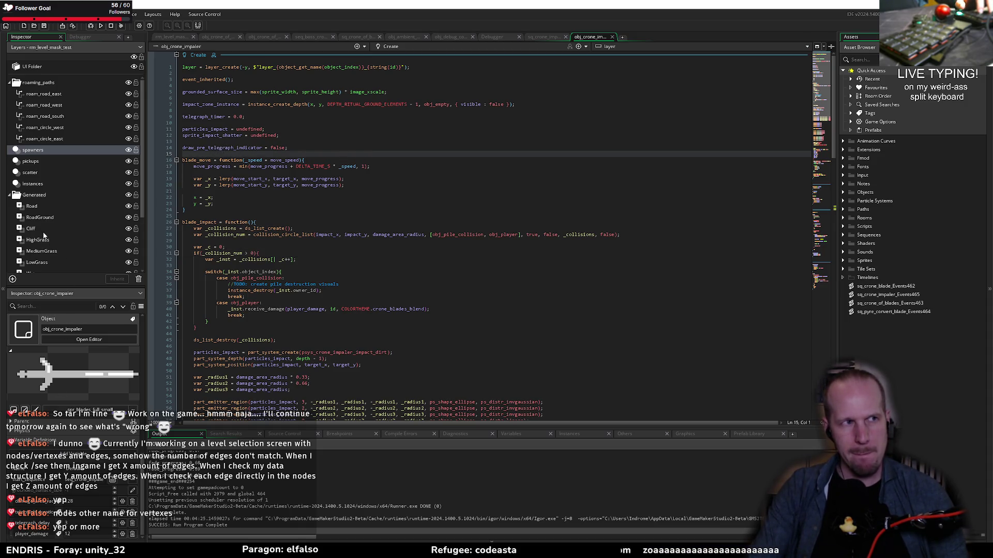
click(301, 187)
click(262, 192)
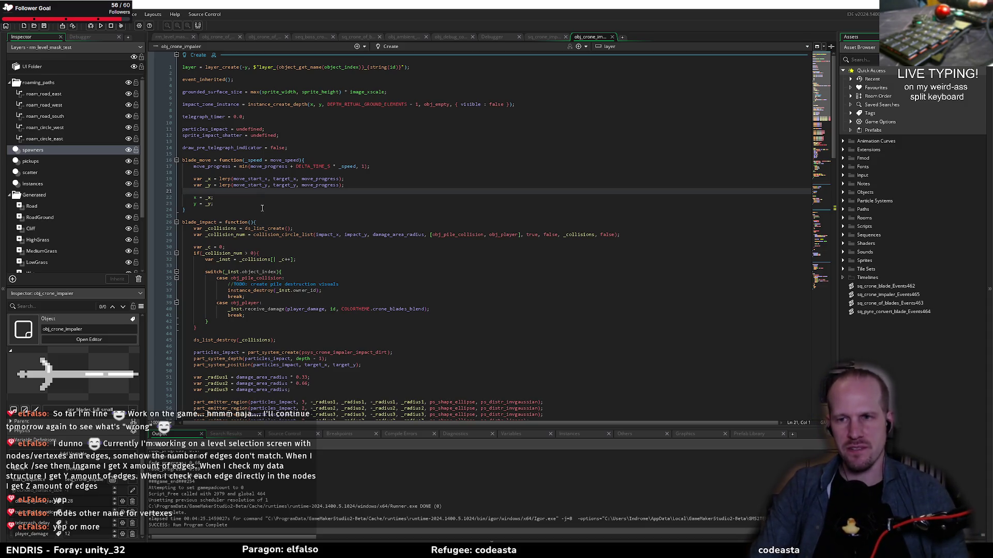
click(261, 210)
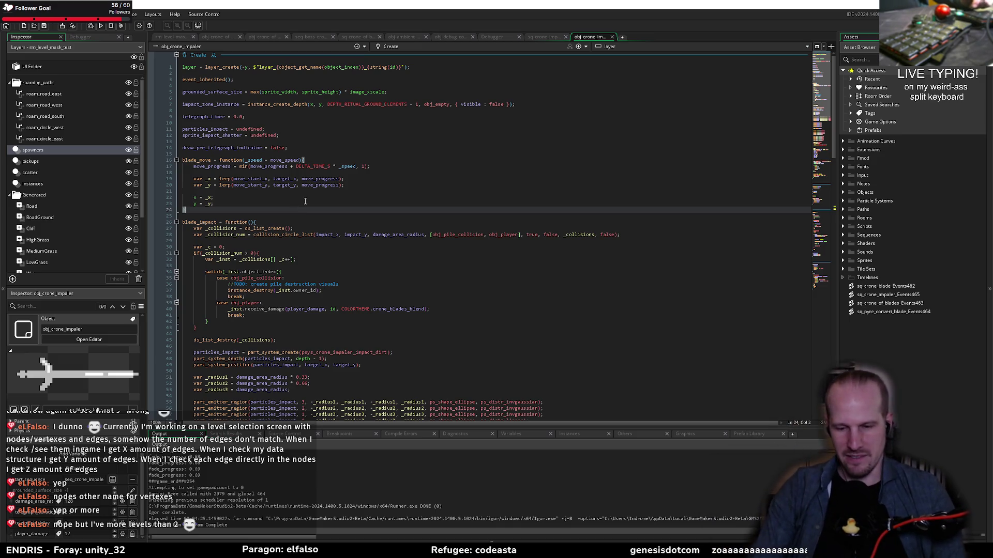
click(321, 239)
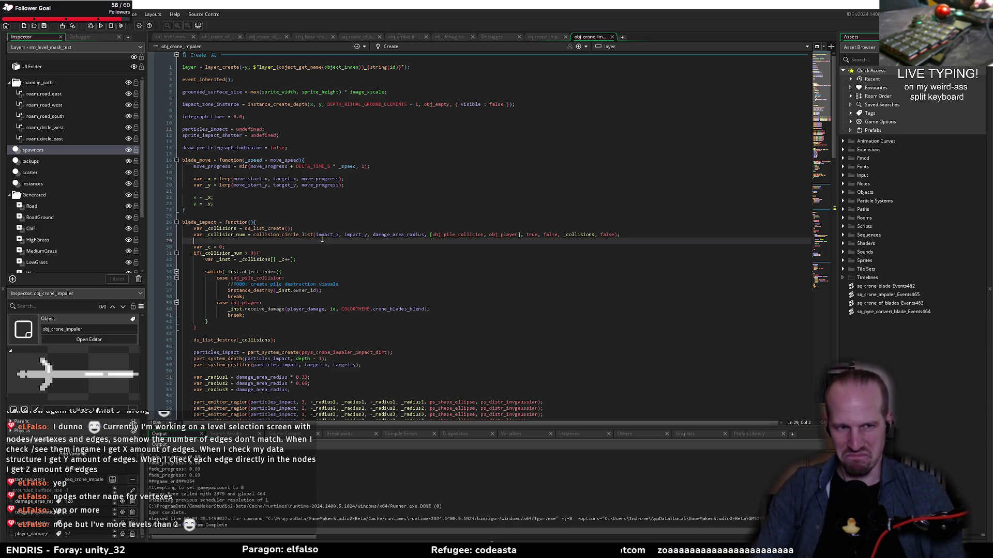
click(301, 221)
click(303, 215)
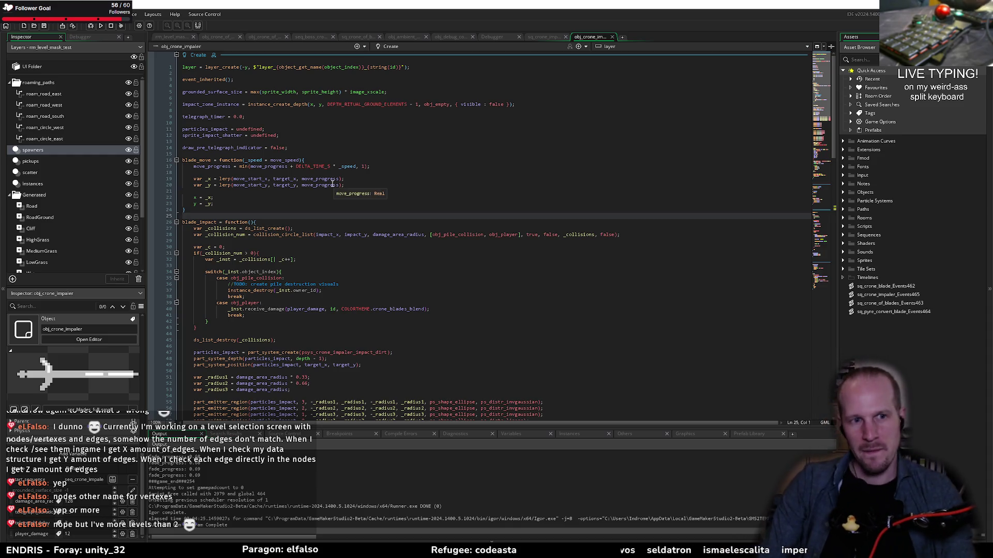
click(276, 205)
click(243, 194)
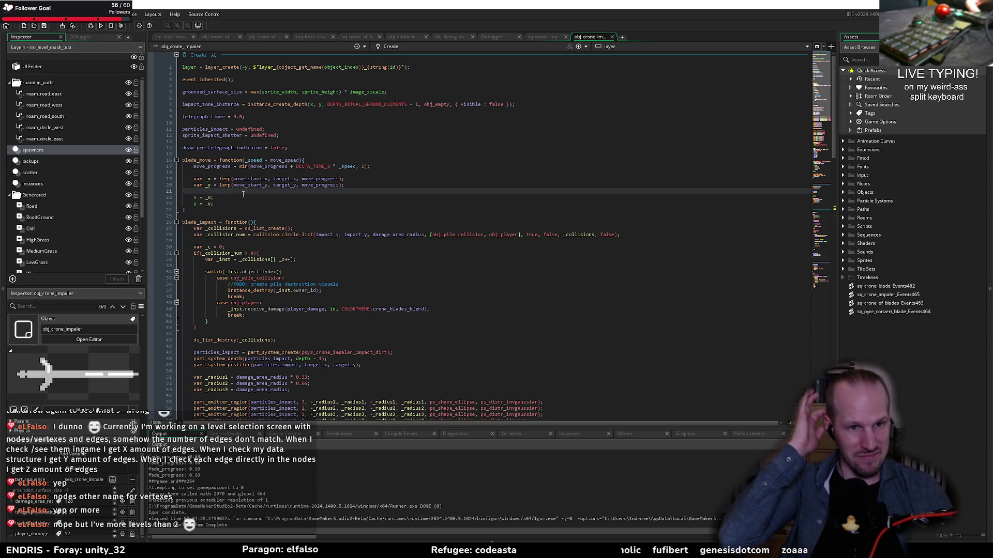
click(298, 216)
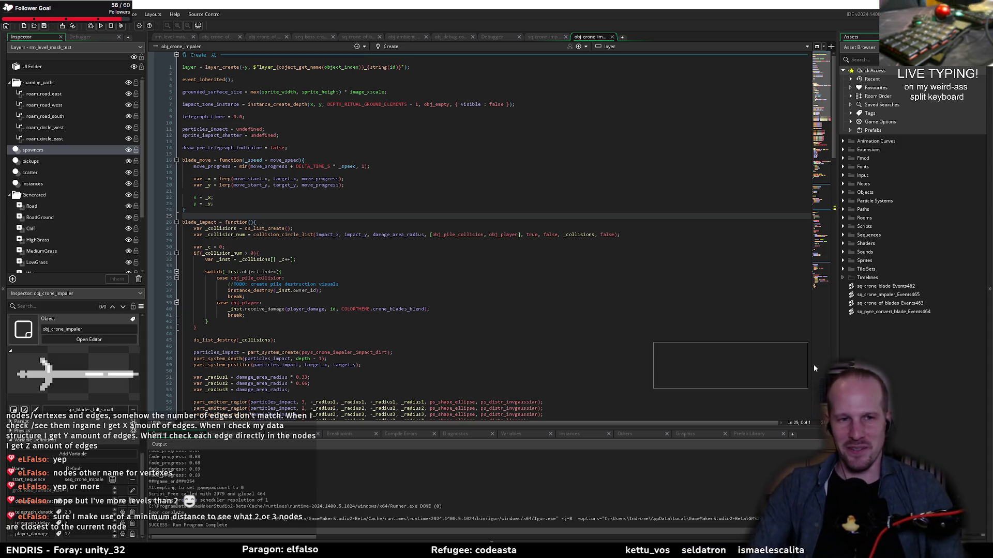
click(195, 172)
click(225, 190)
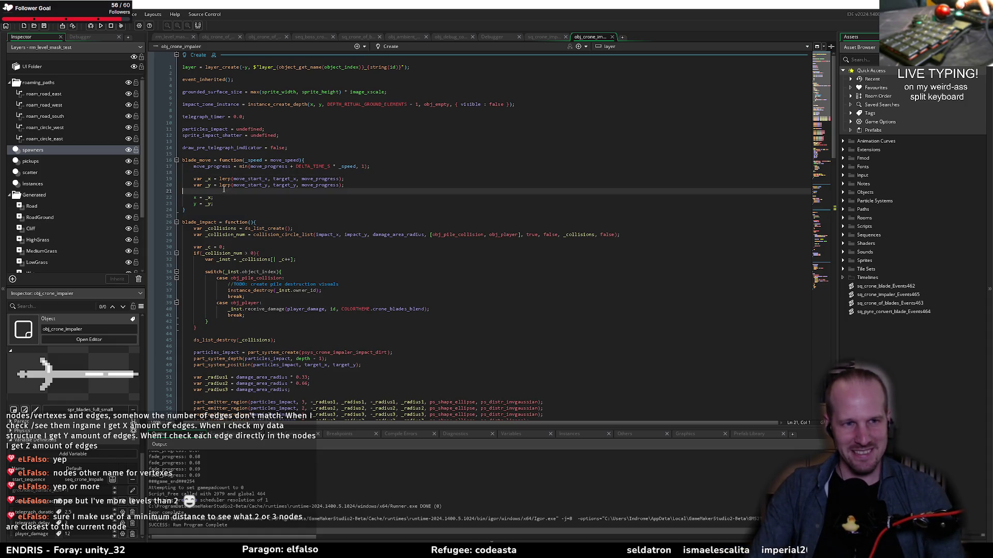
click(219, 179)
click(230, 172)
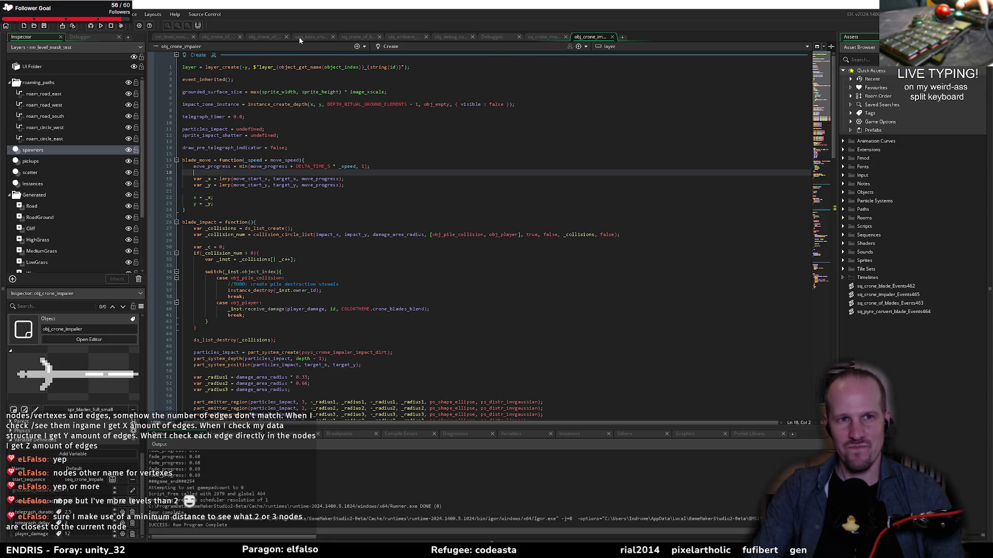
key(Down)
key(Down)
key(Down)
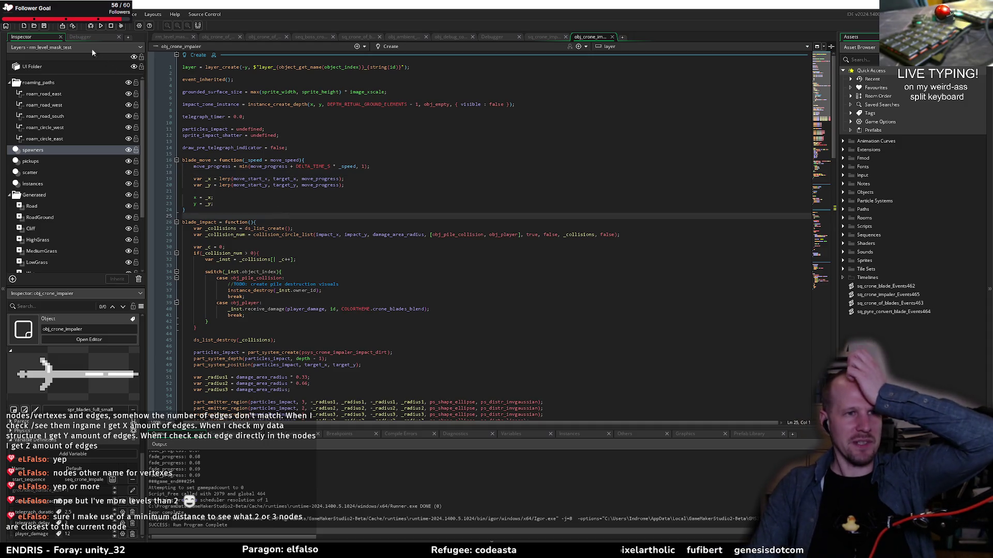
click(91, 26)
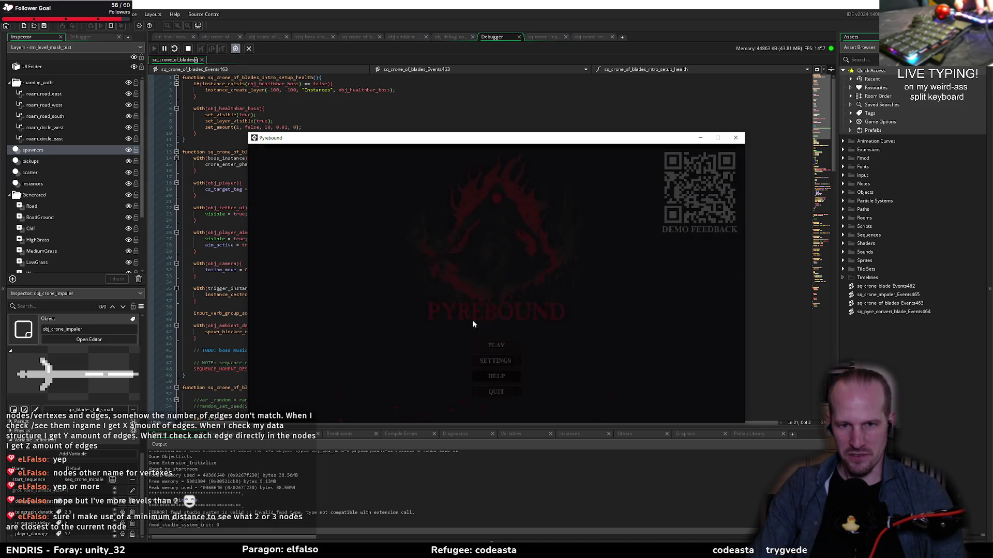
- Start the game from the Pyrebound title screen so it halts on the ypos code error
key(Return)
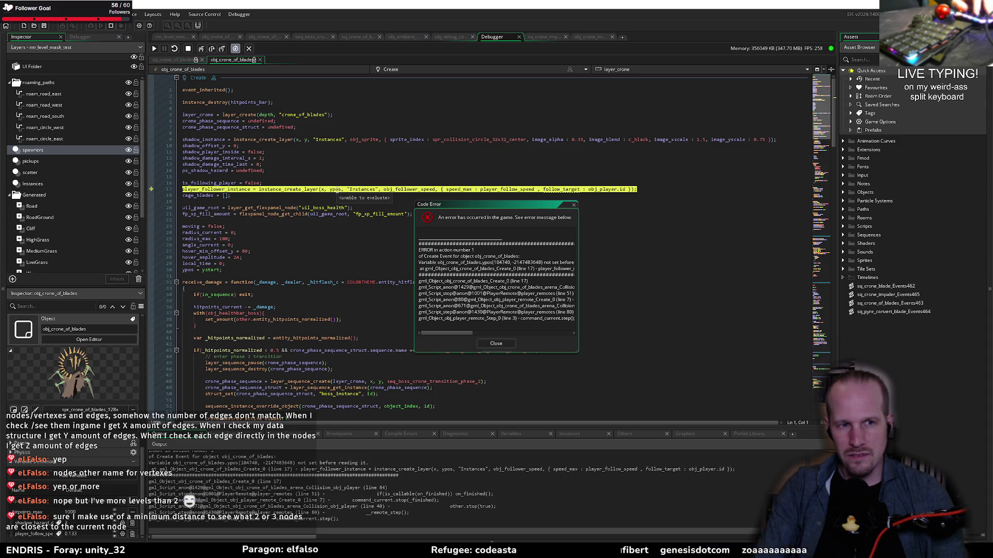
- Stop the crashed debug run and dismiss the code error
click(188, 49)
click(380, 183)
click(496, 344)
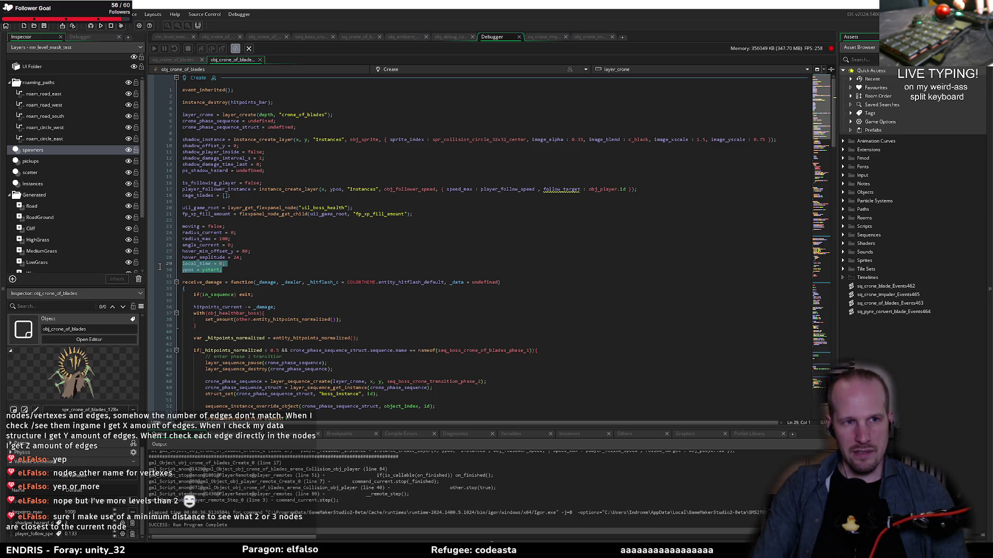
- Move the movement variables from moving through ypos = ystart below instance_destroy and save
drag(159, 267, 150, 238)
mouse_move(223, 270)
mouse_down()
mouse_move(207, 239)
mouse_move(167, 221)
mouse_move(192, 175)
mouse_move(197, 115)
mouse_up()
click(196, 115)
key(BackSpace)
click(225, 157)
key(Return)
click(207, 277)
key(Delete)
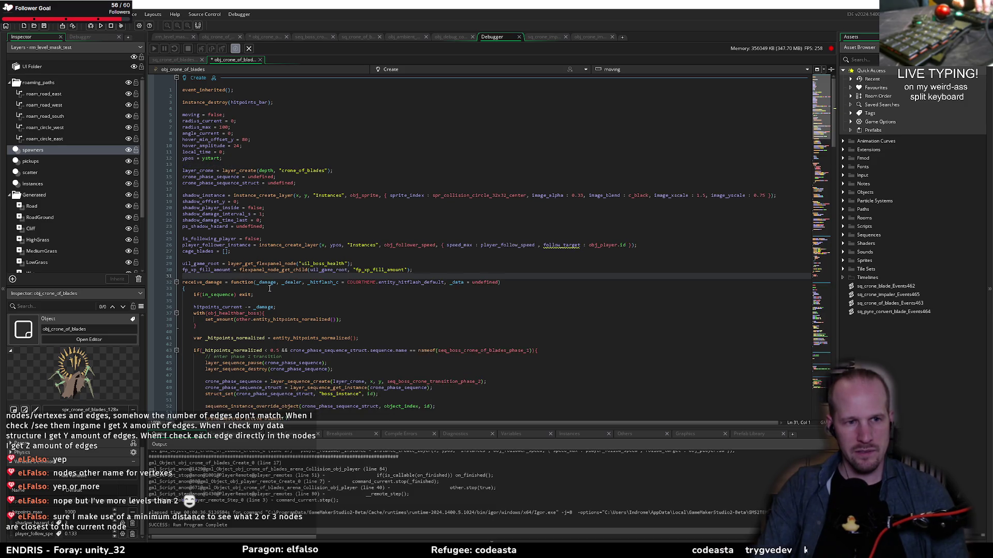
key(ctrl+s)
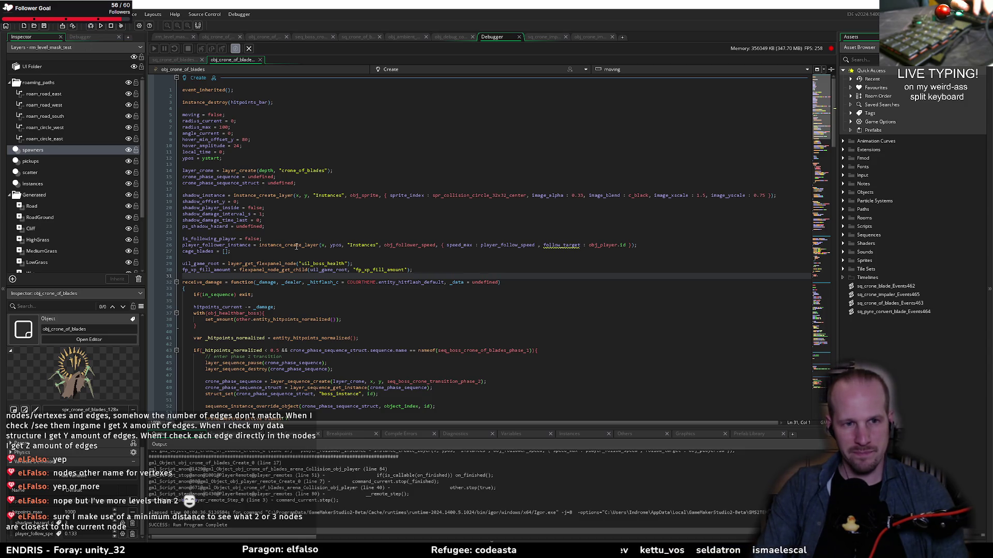
- Begin an instance_deactivate call on player_follower_instance below the follower creation line
click(694, 248)
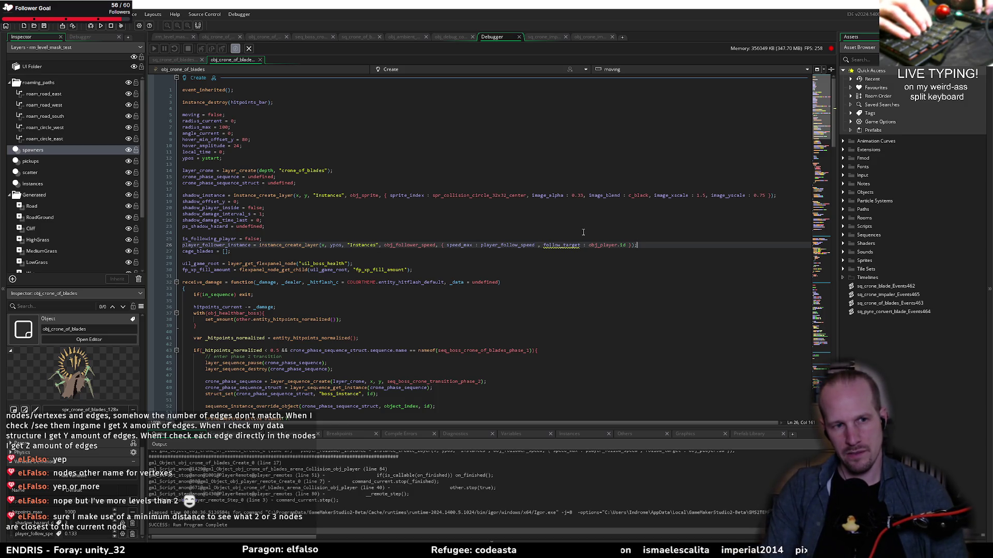
key(Return)
text(instance_dea)
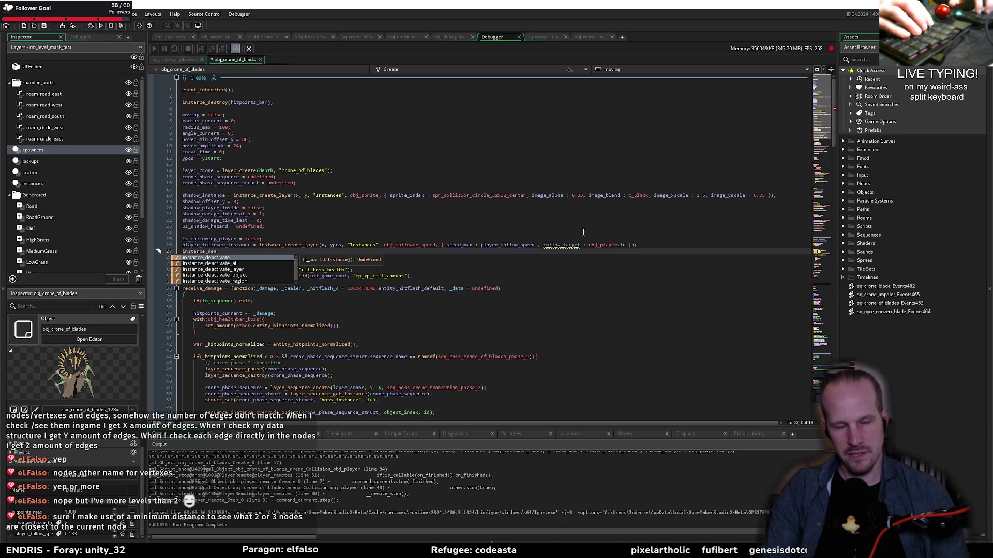
text(ctivate()
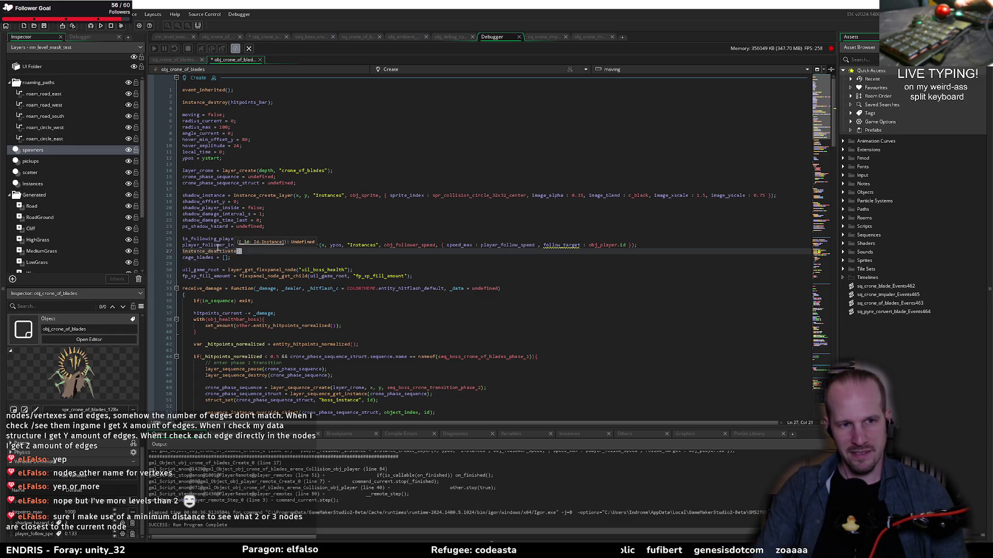
middle_click(216, 252)
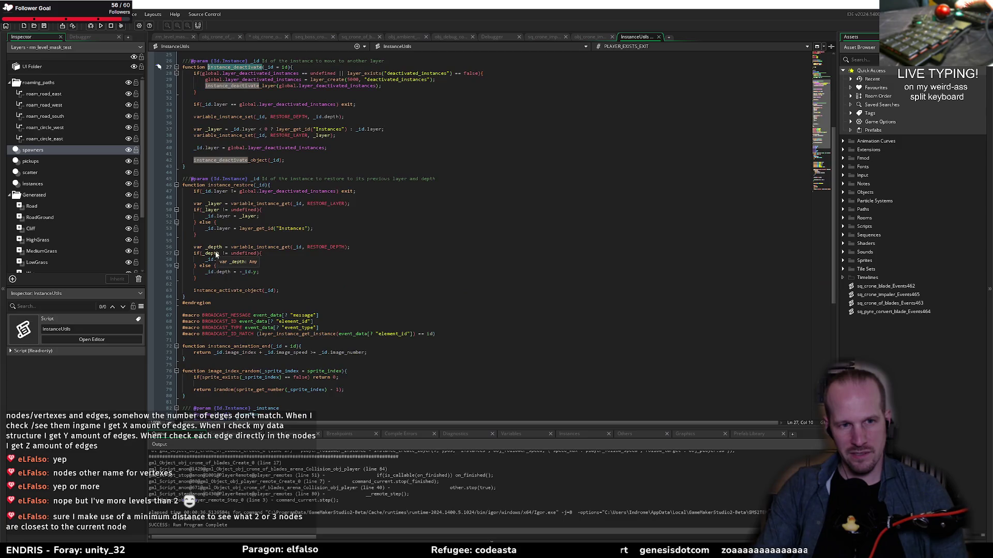
middle_click(636, 37)
click(253, 251)
text(o)
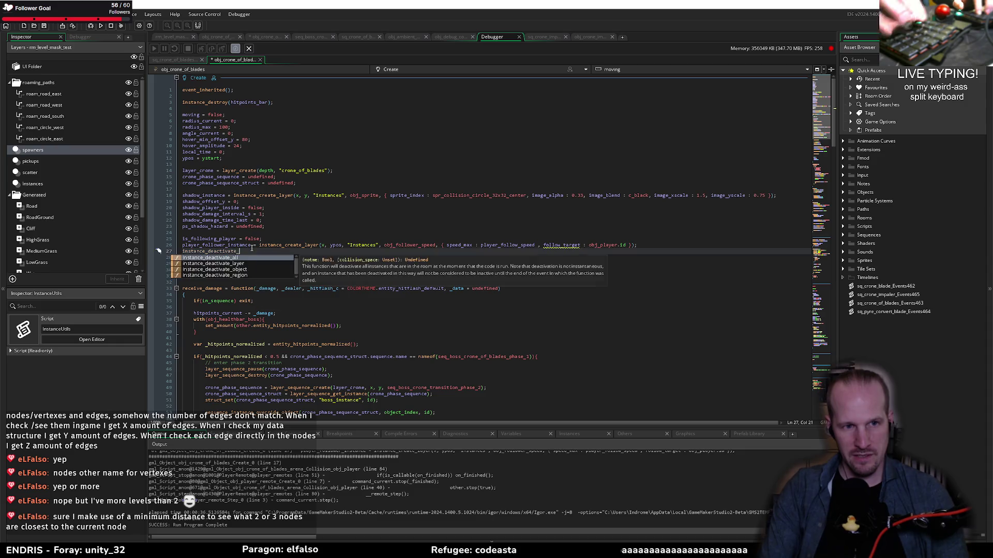
text(bject(player_follower_instance);)
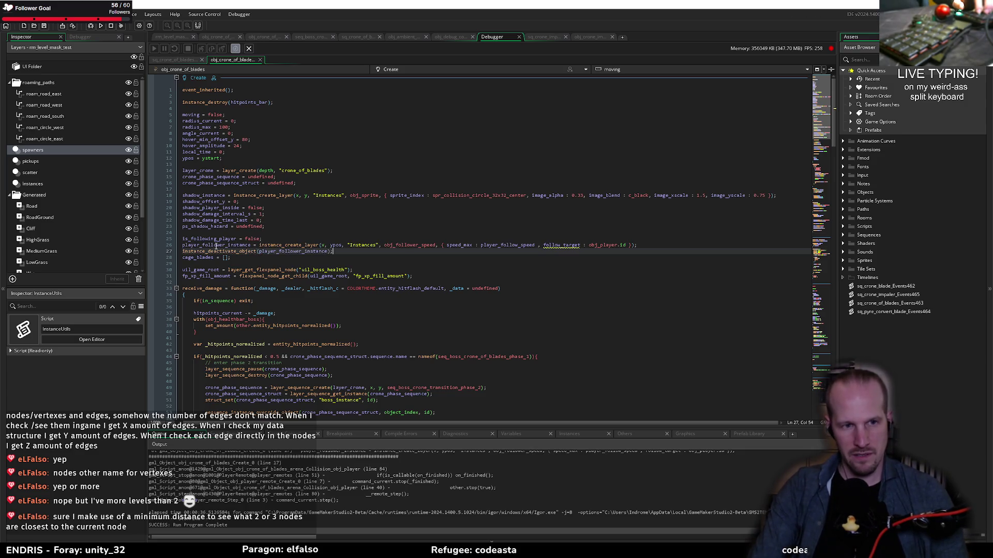
scroll(300, 314, down, 20)
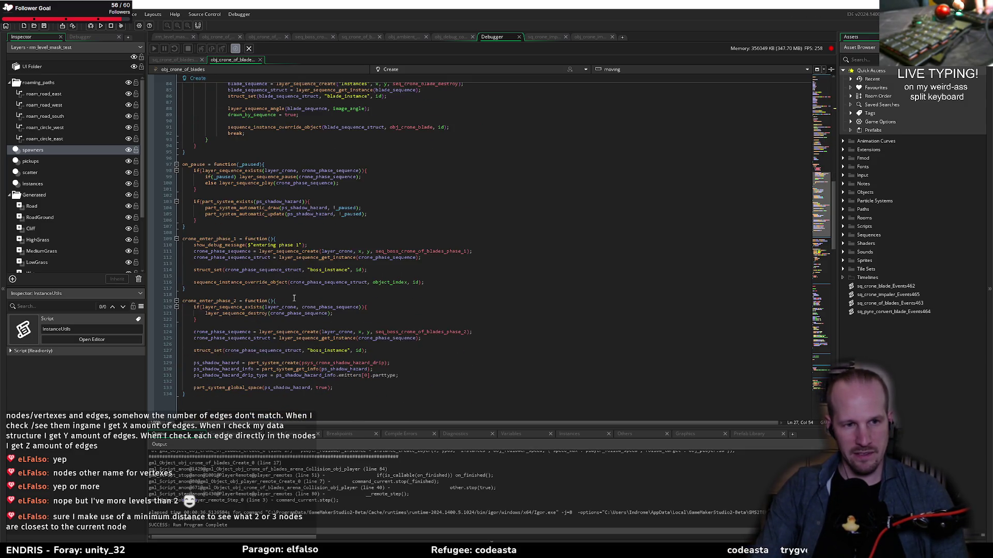
scroll(319, 345, down, 2)
click(349, 350)
key(Return)
key(Return)
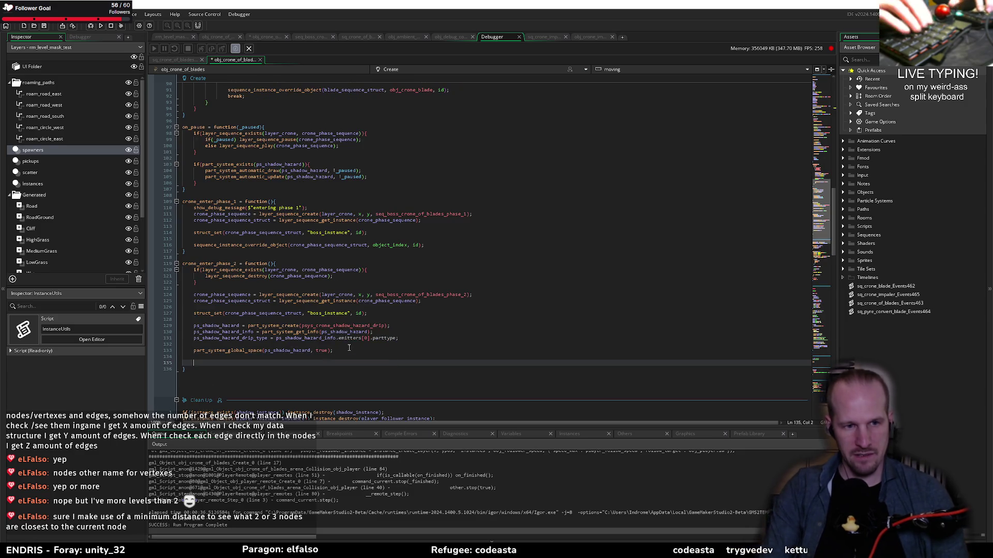
text(instance_ac)
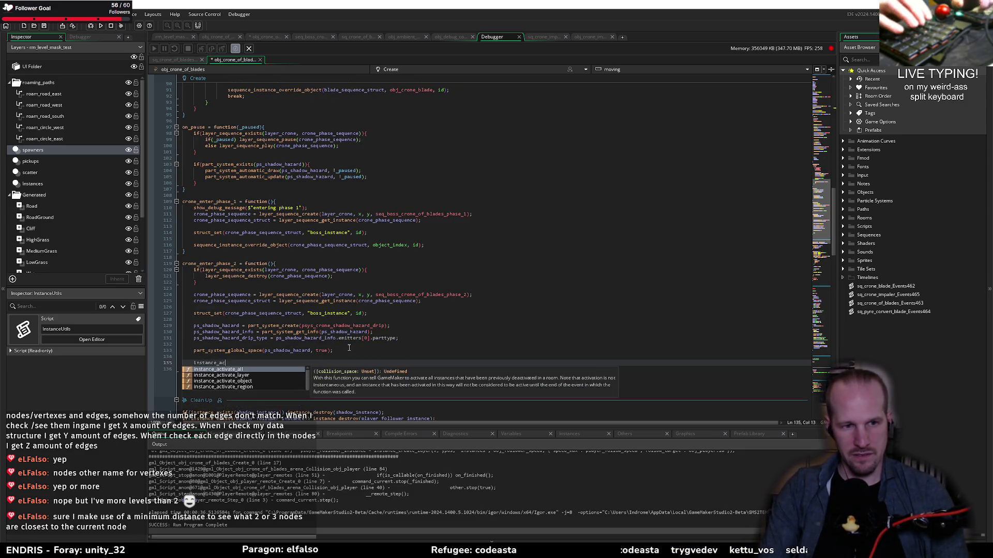
text(tivate_object(player_follower_instance)
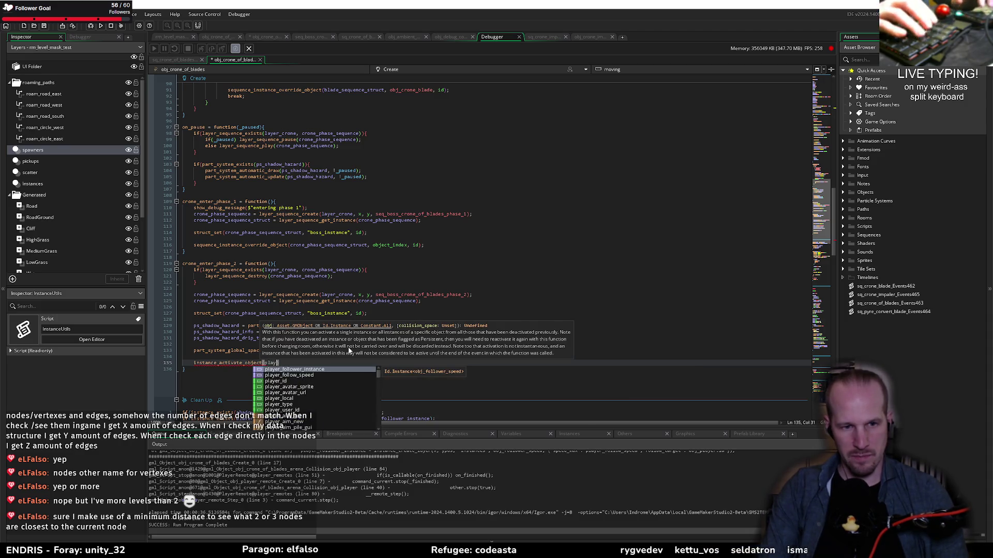
key(Return)
key(BackSpace)
key(BackSpace)
text();)
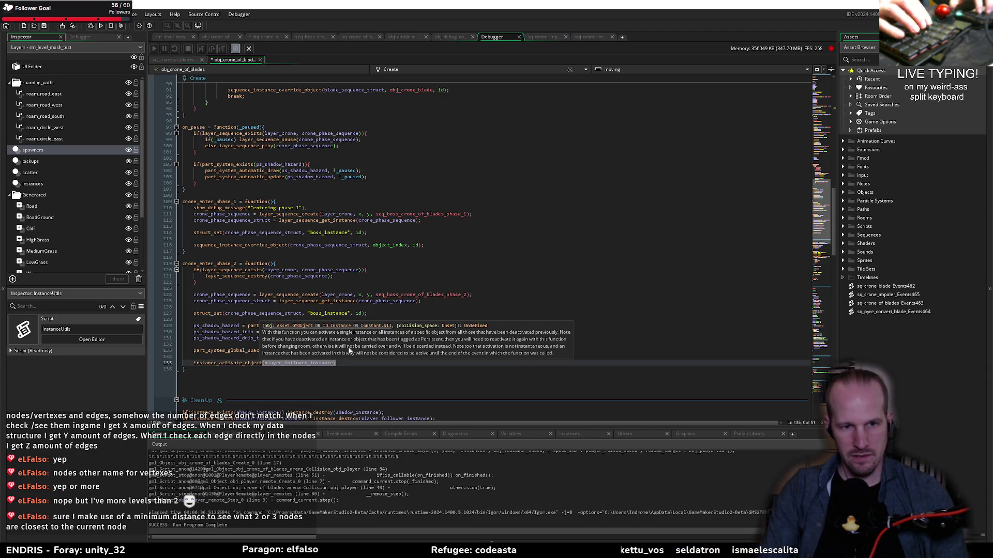
key(ctrl+s)
scroll(262, 304, down, 15)
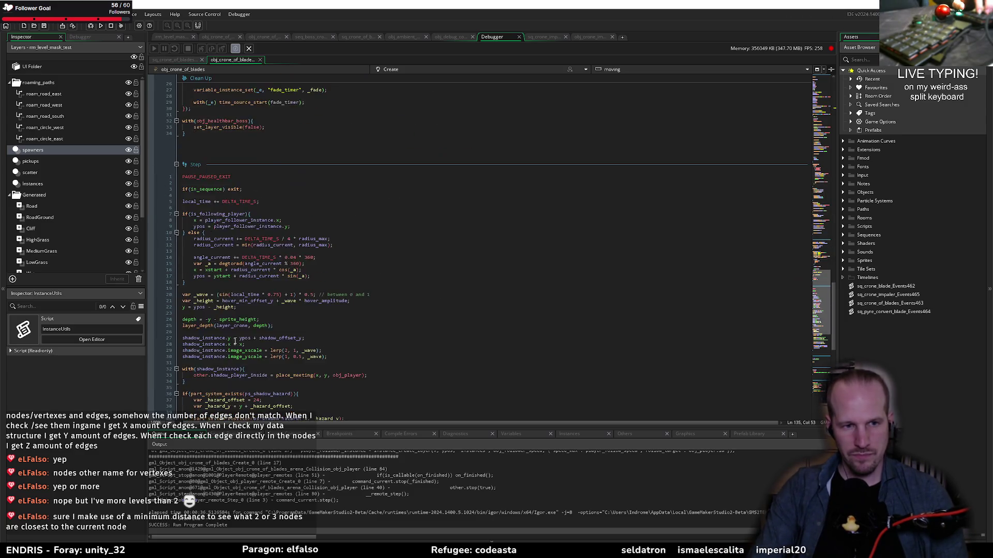
scroll(264, 305, down, 6)
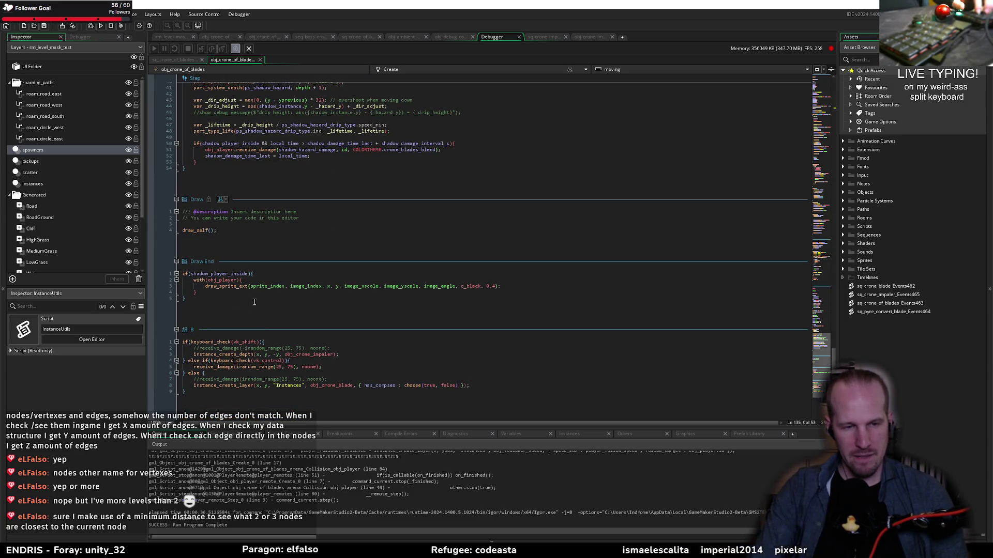
scroll(252, 301, up, 12)
scroll(230, 318, up, 20)
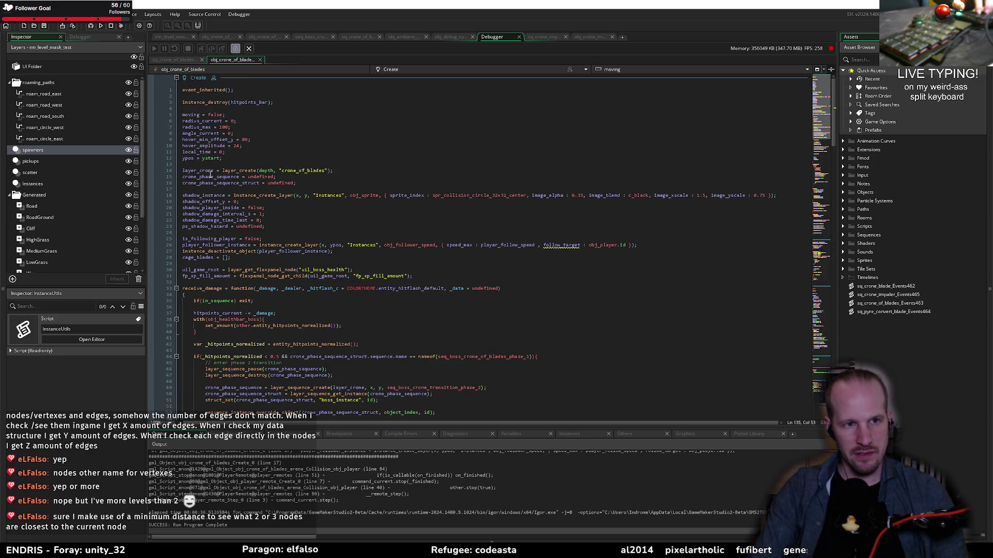
double_click(206, 239)
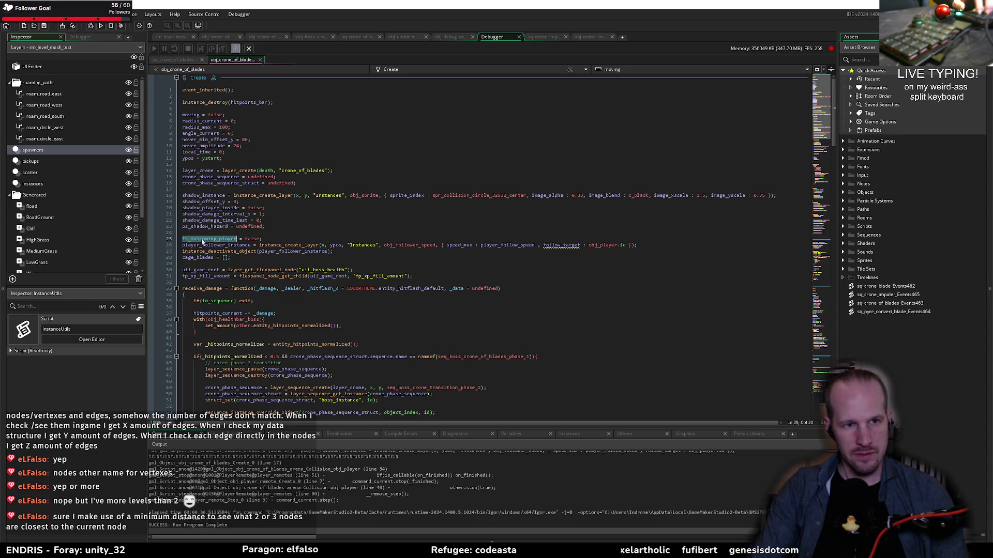
scroll(243, 257, down, 20)
scroll(242, 258, down, 10)
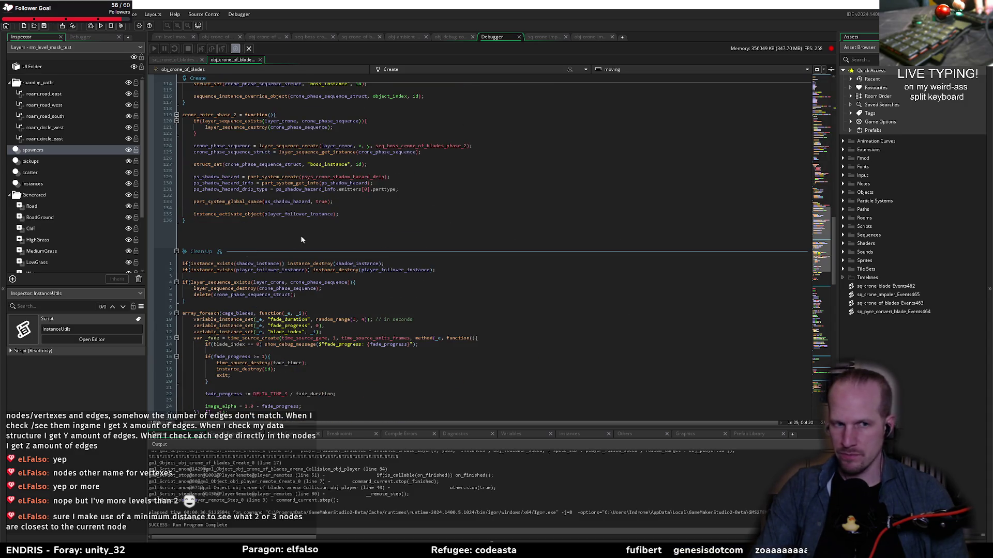
scroll(307, 238, down, 17)
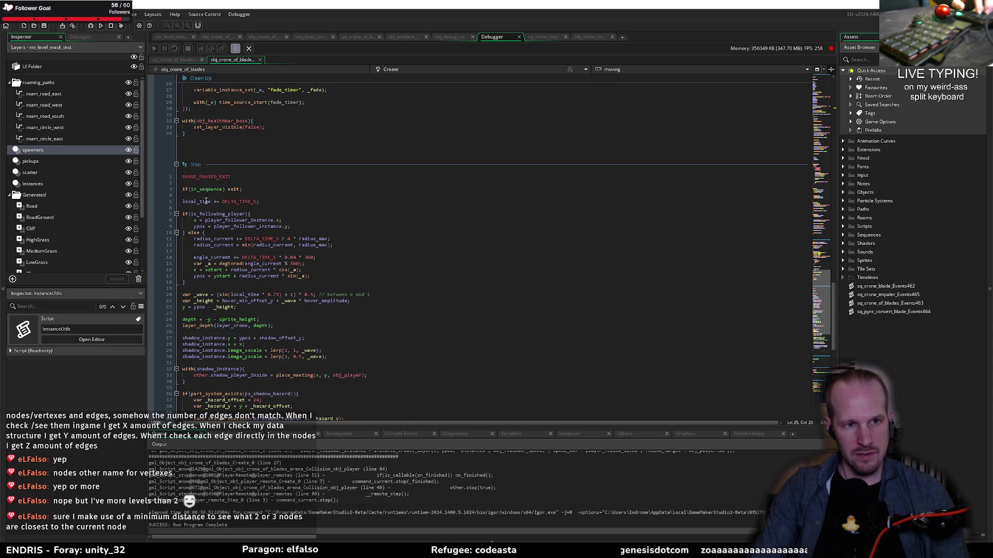
- Try wrapping the Step is_following_player check in instance_exists(, then undo it
click(192, 214)
text(instance_exists()
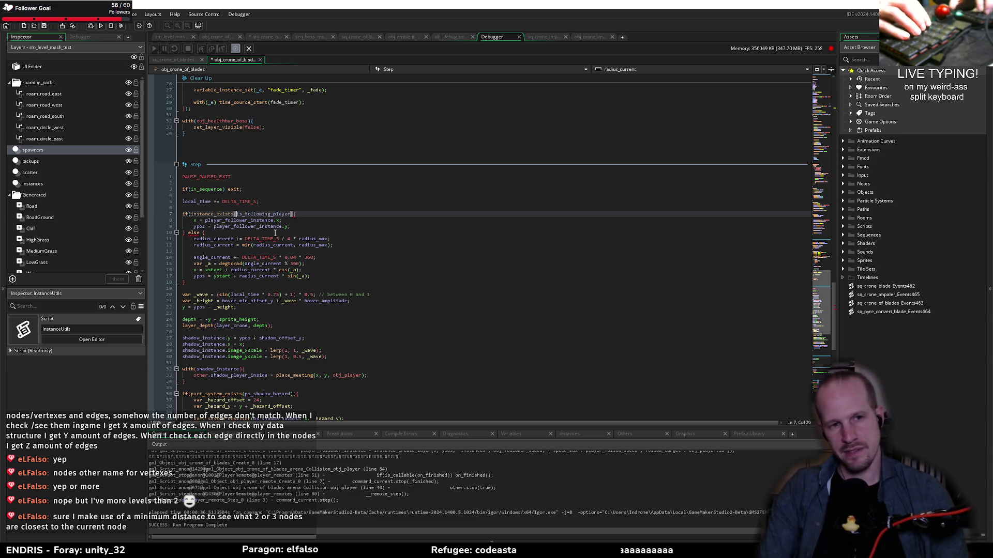
key(ctrl+z)
key(ctrl+z)
key(ctrl+z)
click(275, 233)
scroll(263, 234, up, 15)
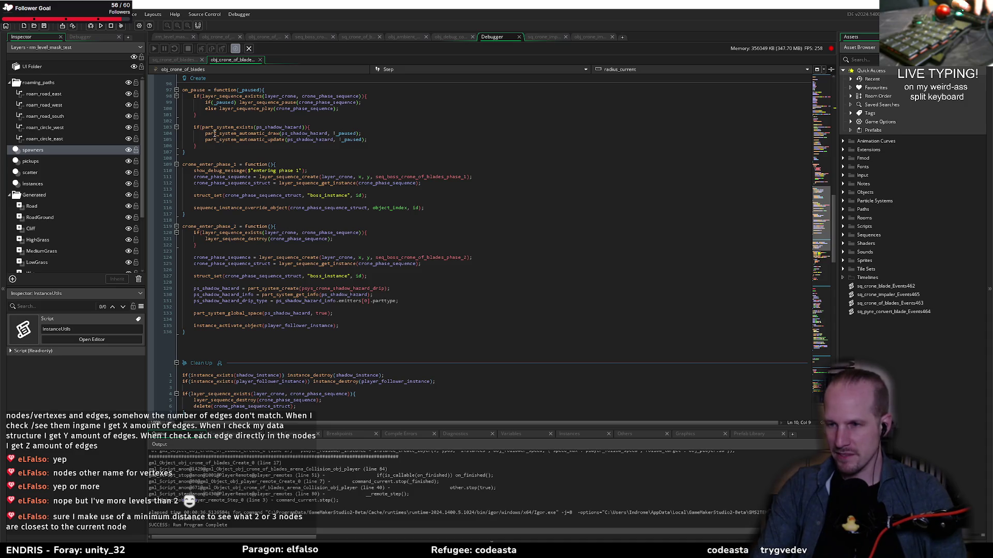
- Add 'is_following_player = true;' after the follower activation line, save, and run the game
click(341, 326)
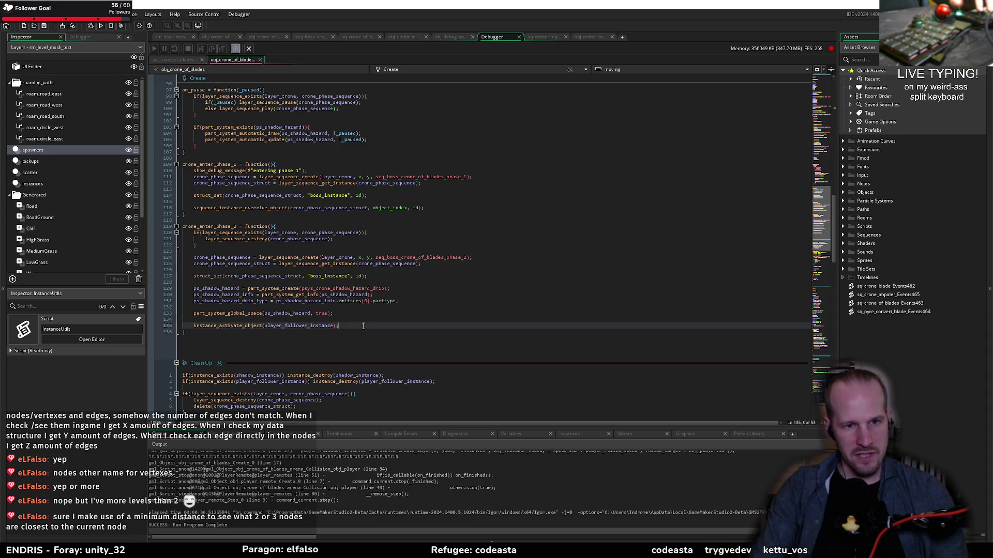
key(Return)
text(is_following_player = true;)
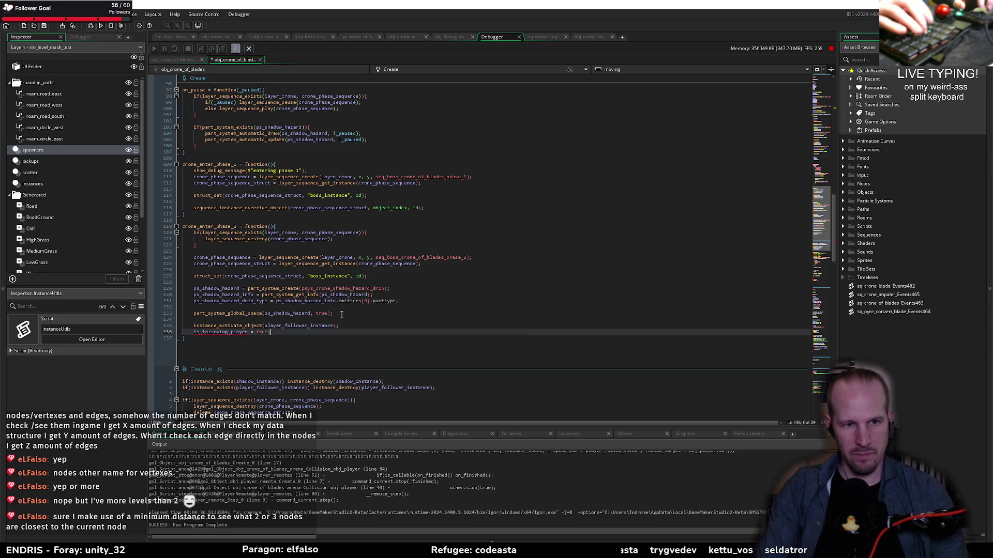
key(ctrl+s)
click(90, 26)
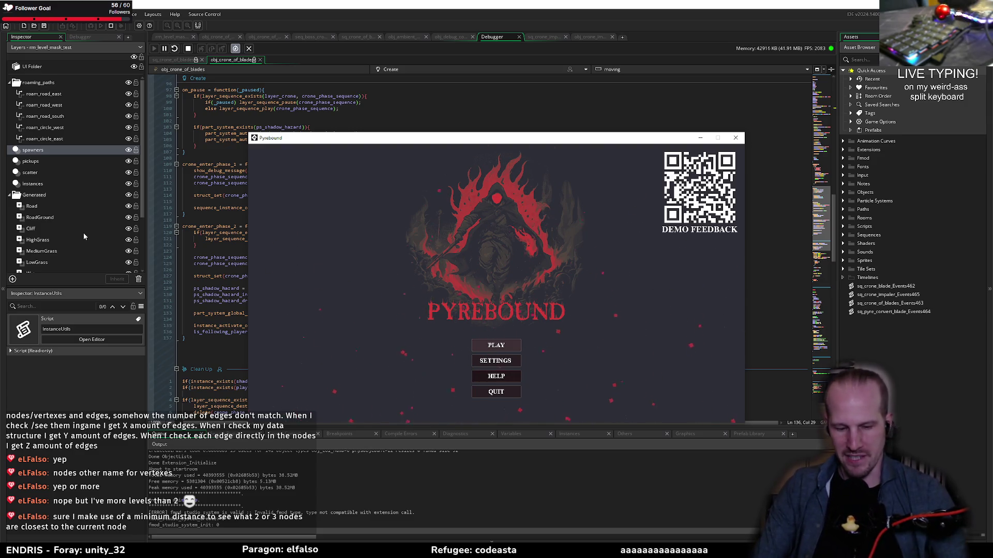
- Start a new Pyrebound game, walk with WASD into the crone boss fight, then close the game
key(Return)
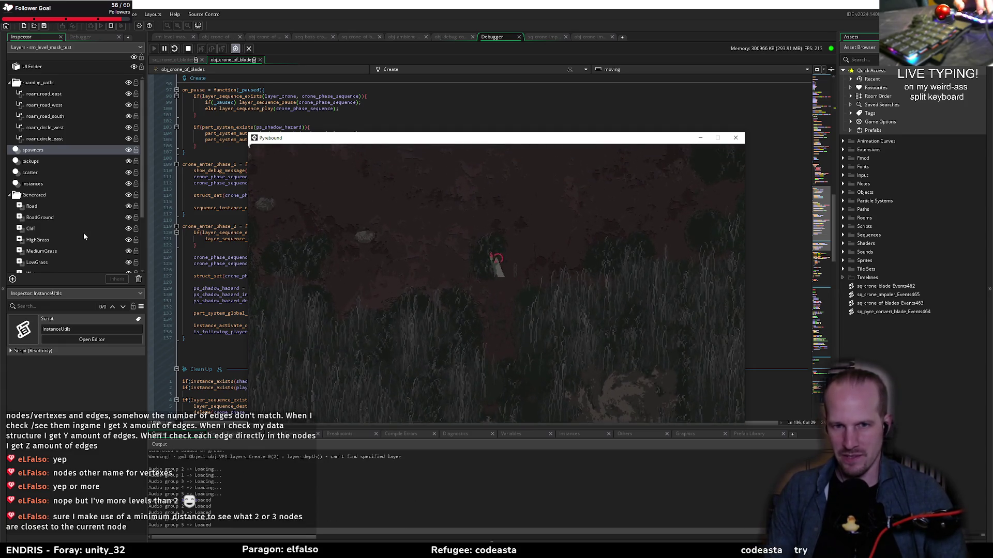
key(w)
key(a)
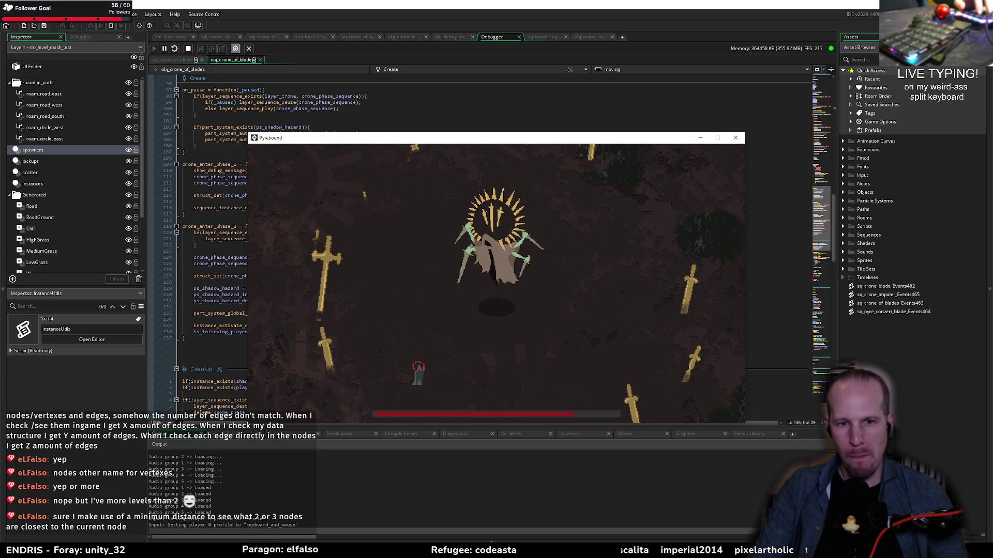
key(w)
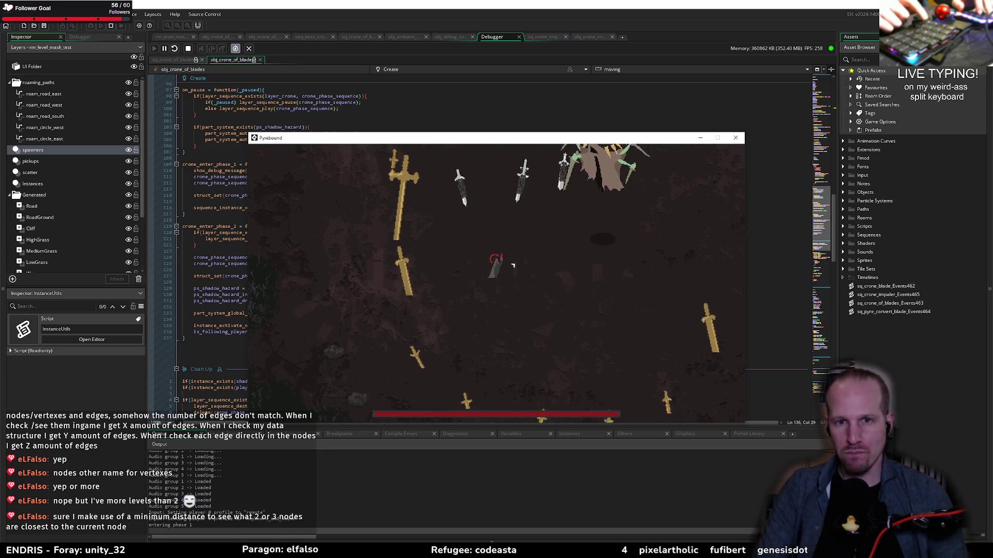
key(d)
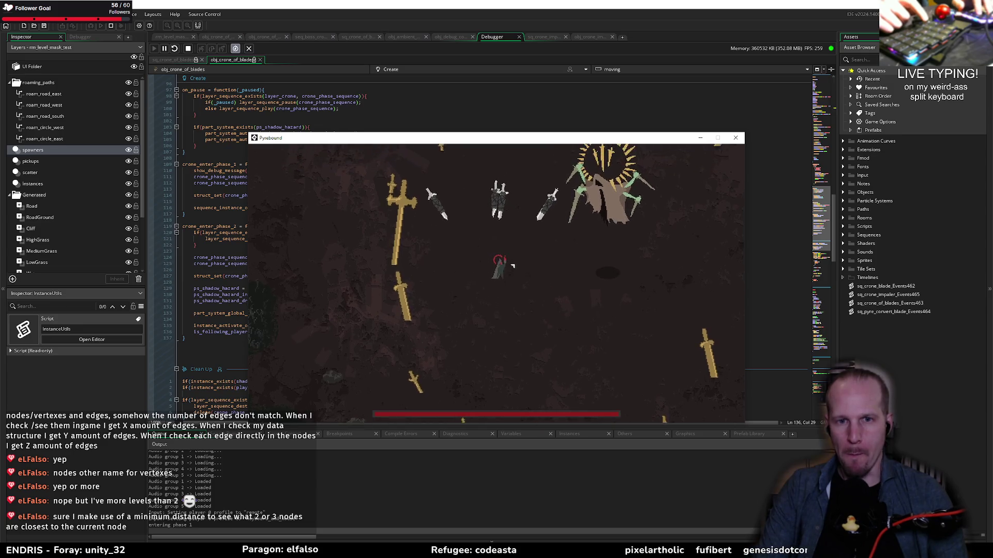
key(d)
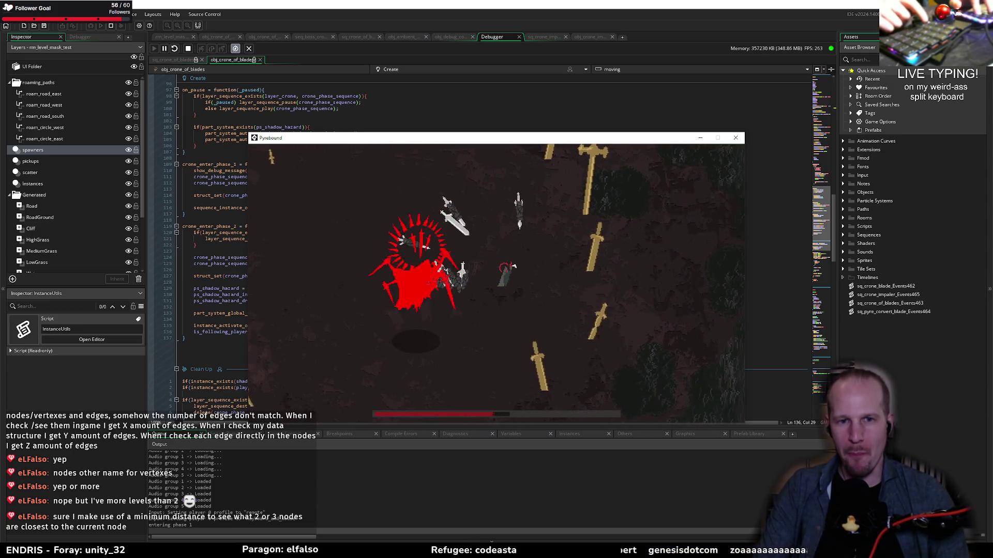
key(w)
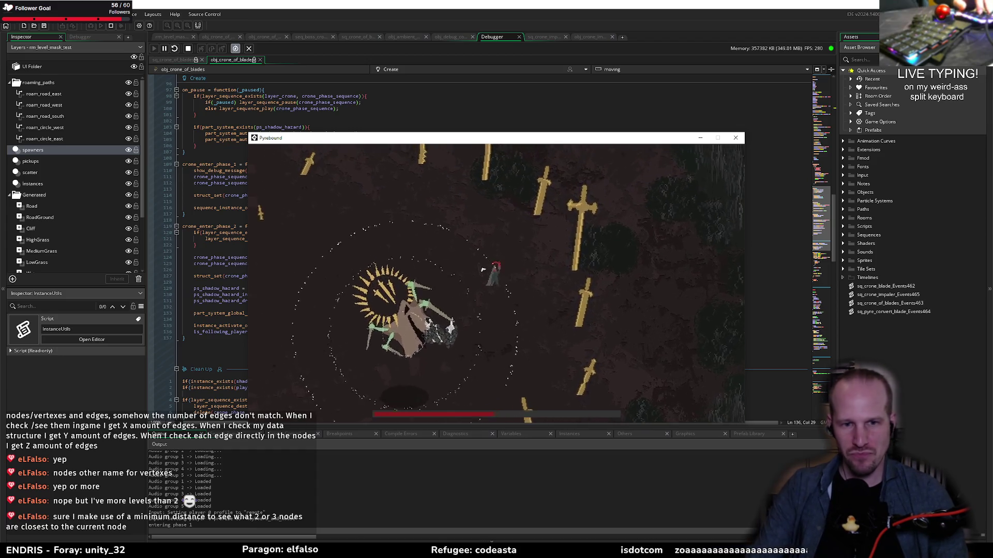
key(a)
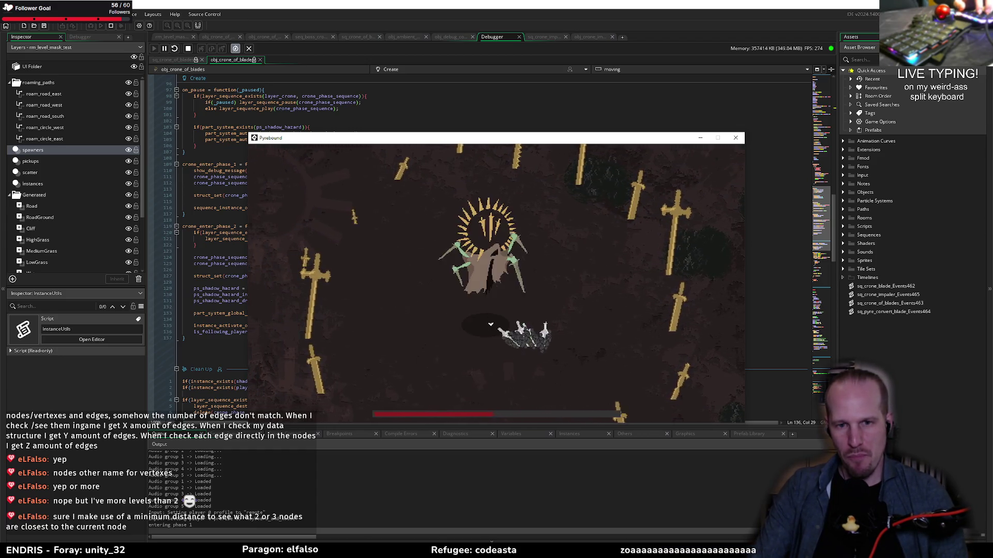
key(s)
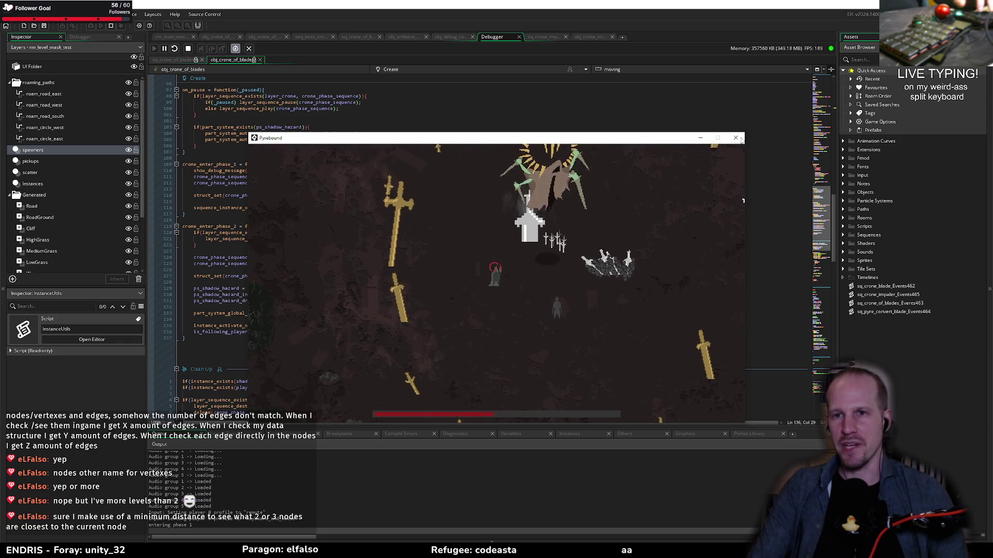
key(Escape)
scroll(264, 353, down, 10)
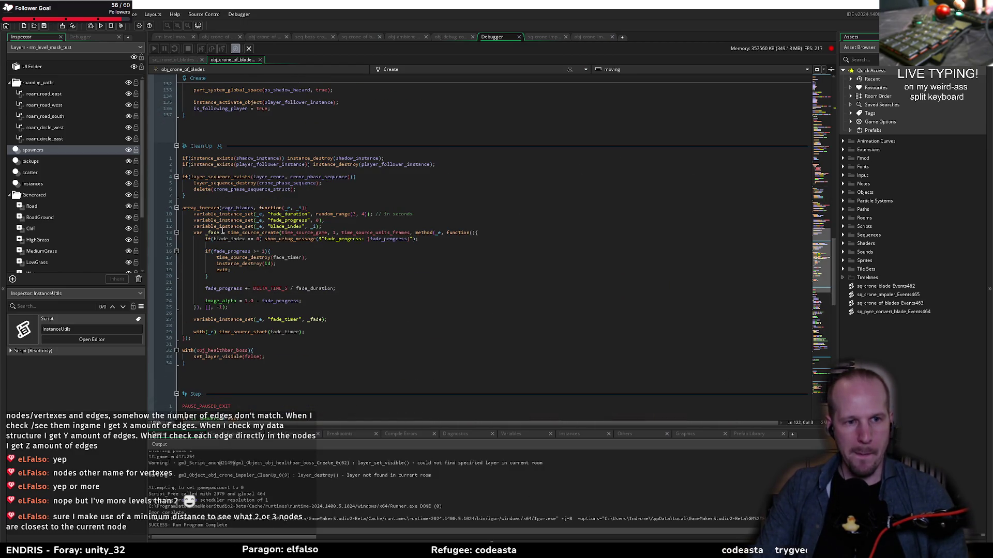
- Move the follower activation and is_following_player lines down to line 135 in the Create code
scroll(249, 254, down, 6)
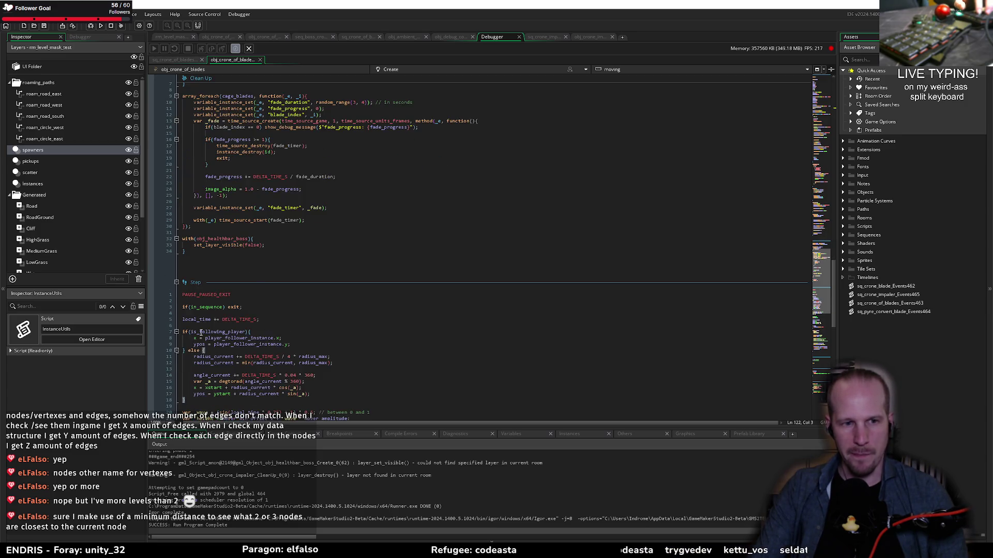
double_click(213, 333)
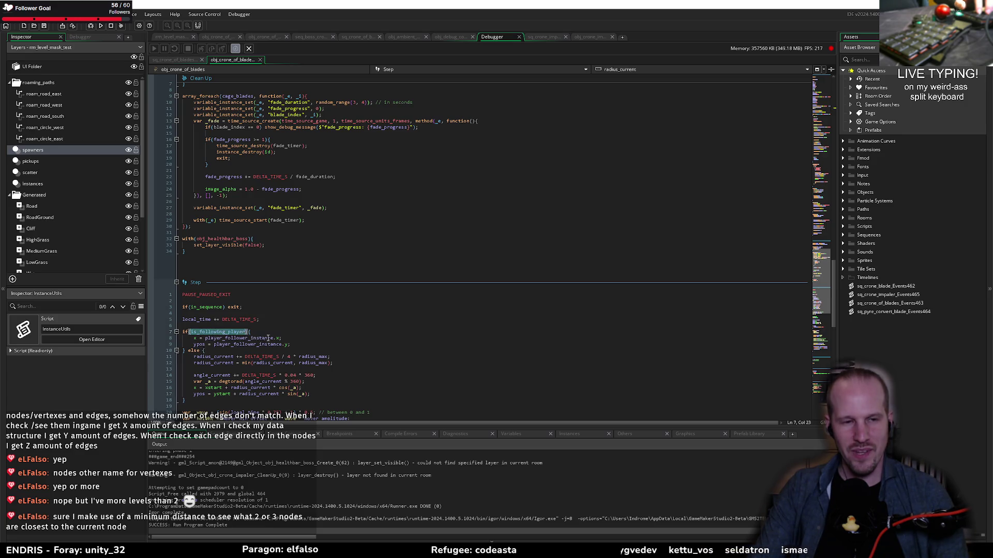
scroll(298, 245, up, 12)
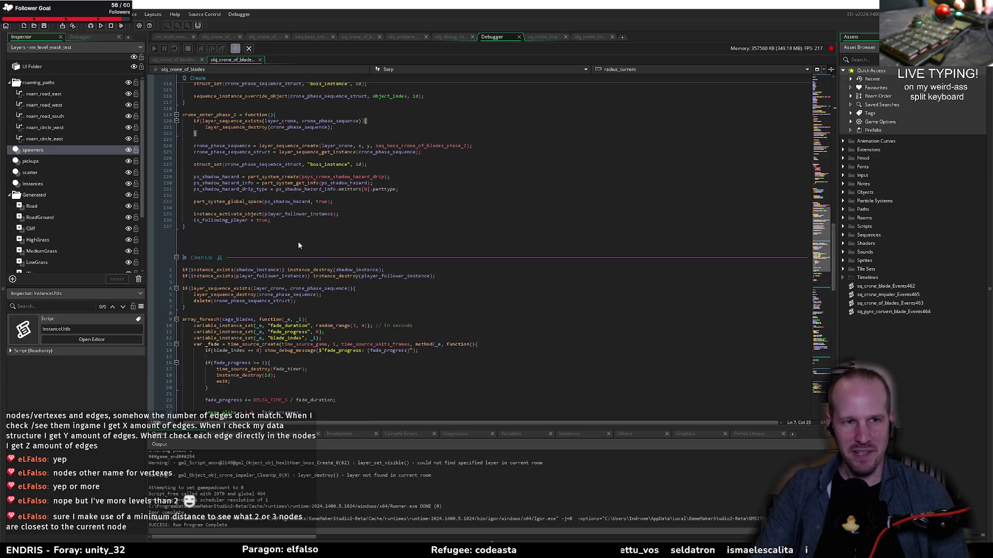
click(345, 207)
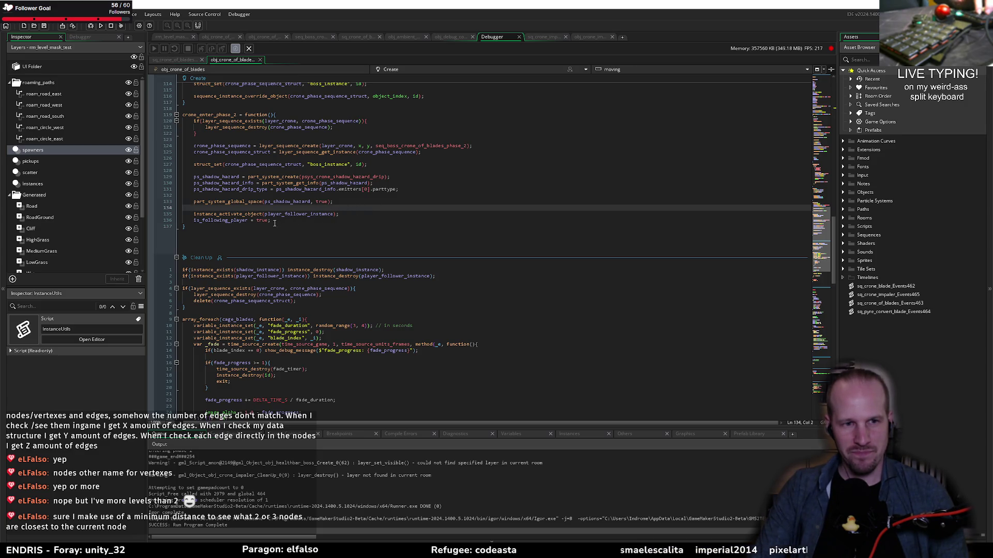
drag(282, 220, 138, 215)
key(ctrl+c)
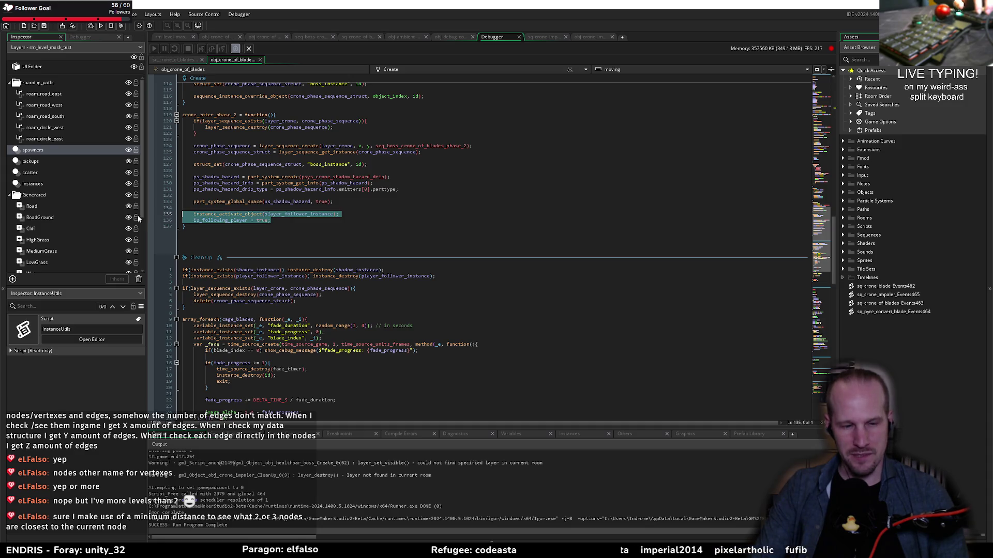
key(Delete)
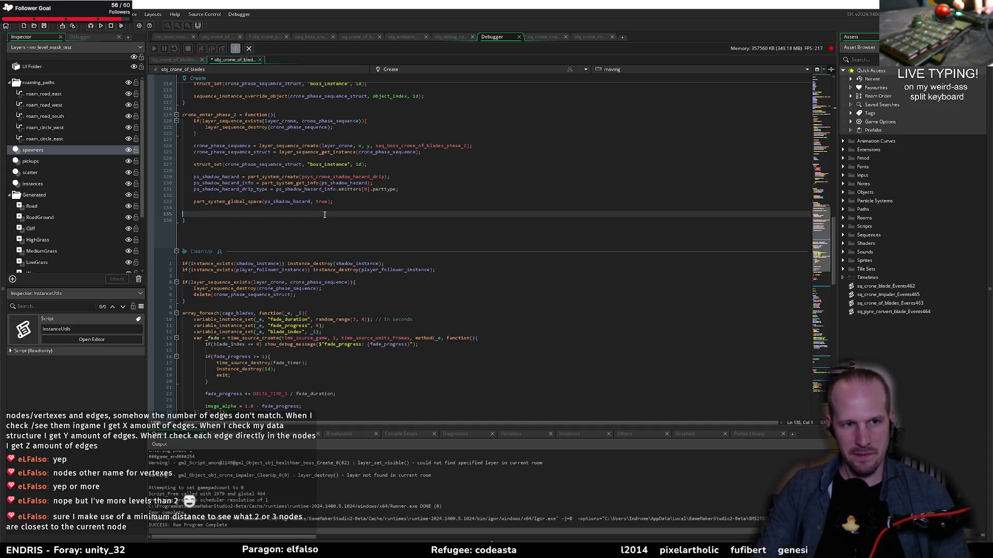
key(ctrl+v)
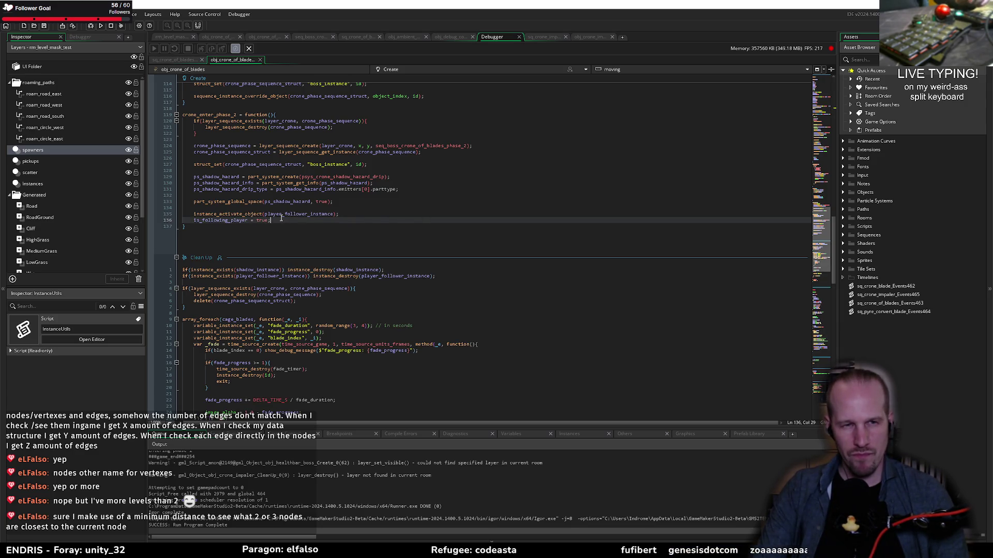
- Add 'player_follower_instance.x = x;' and 'player_follower_instance.y = ypos' lines, then rebuild the game
click(356, 214)
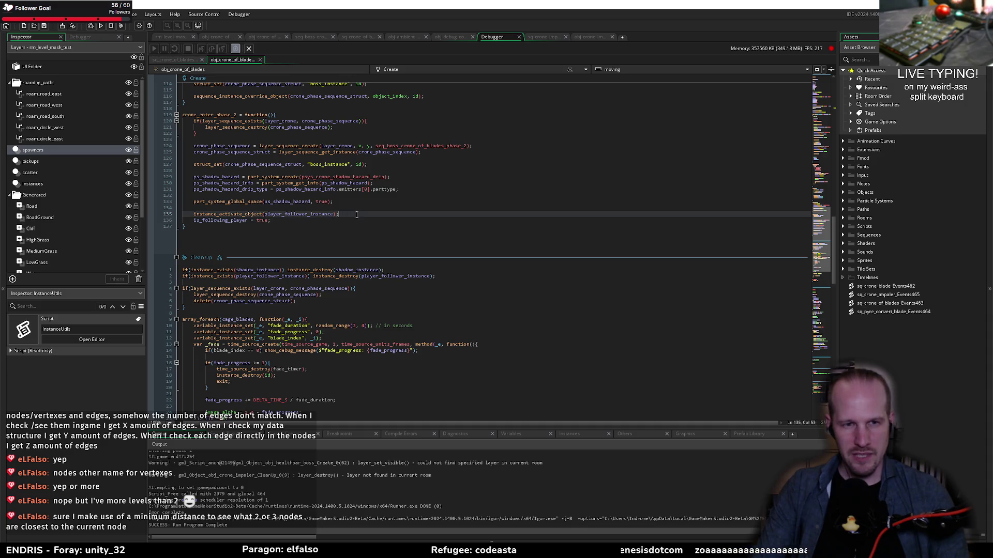
key(Return)
text(play)
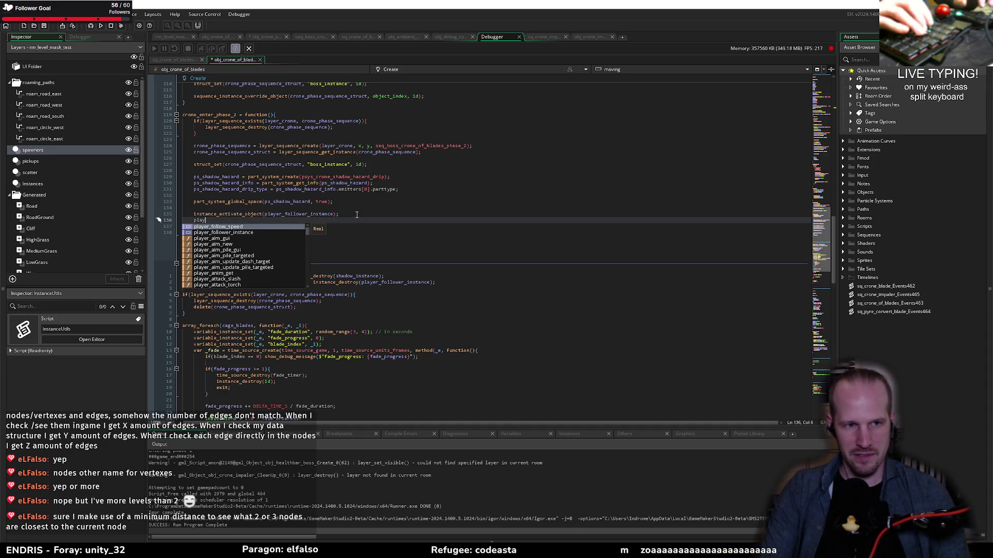
text(er_follow)
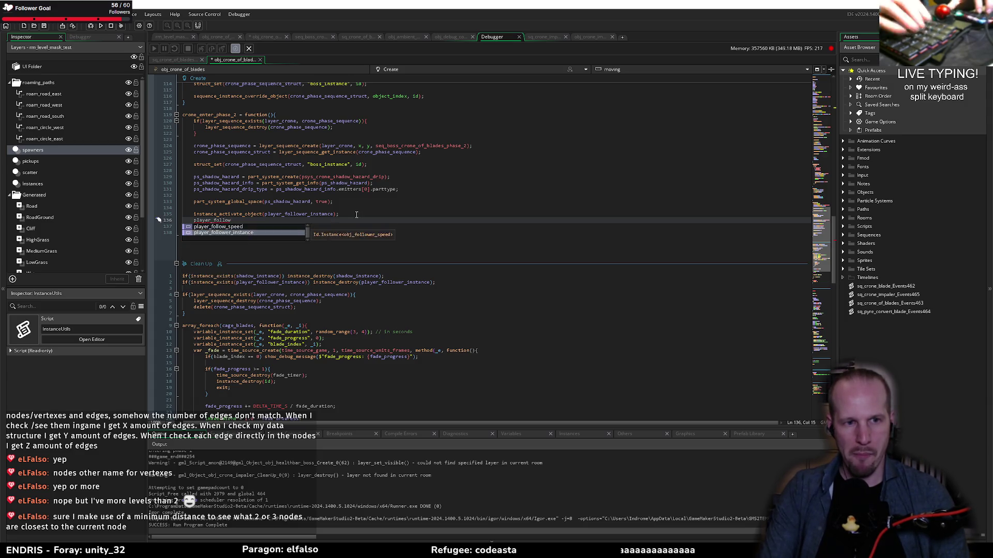
key(Return)
scroll(401, 240, down, 10)
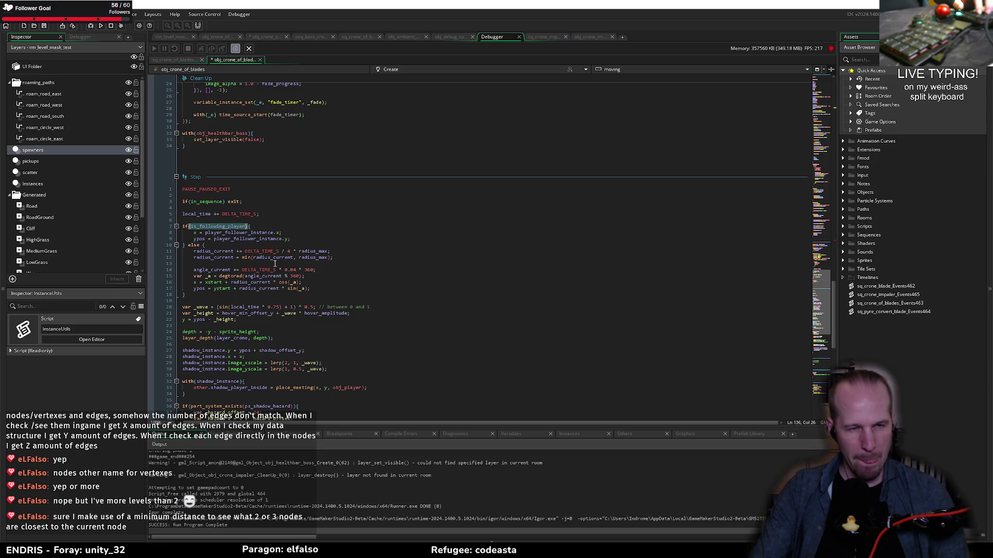
scroll(261, 238, up, 10)
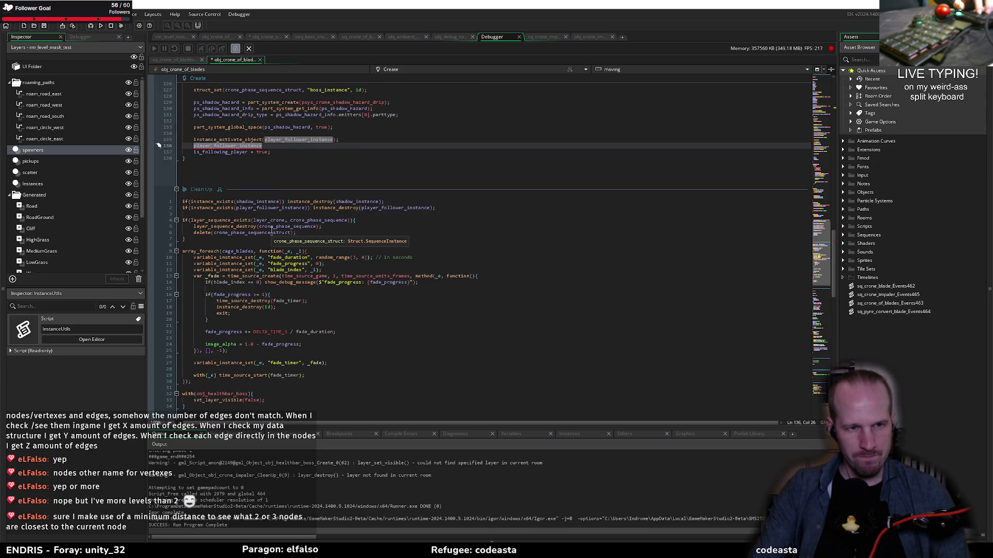
text(.x = x;)
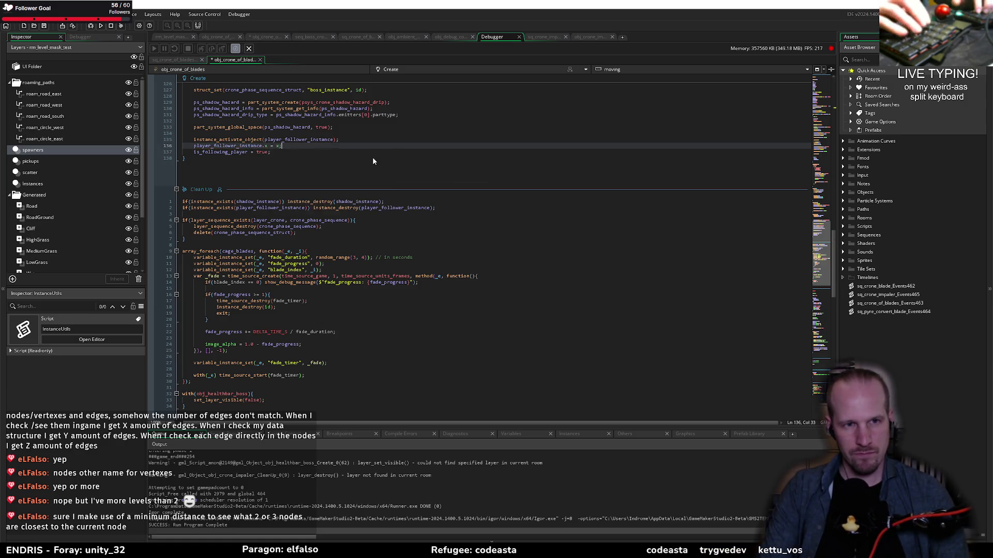
key(Return)
text(player_follower_instance)
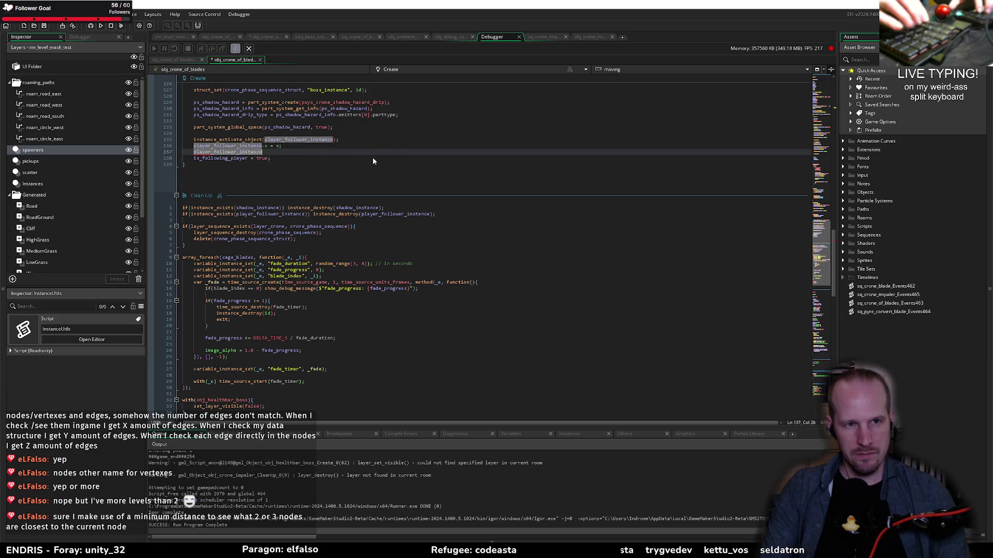
text(.y = ypos;)
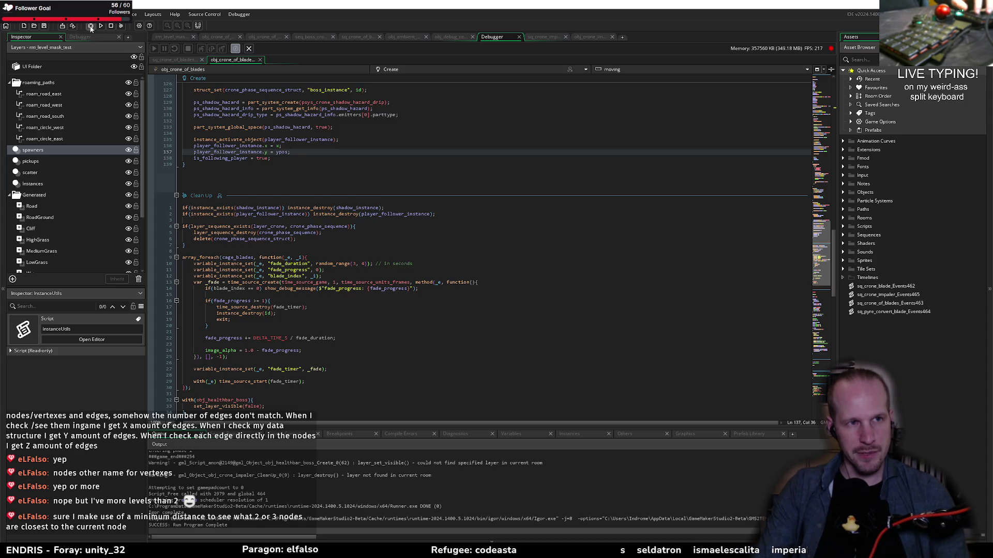
click(90, 27)
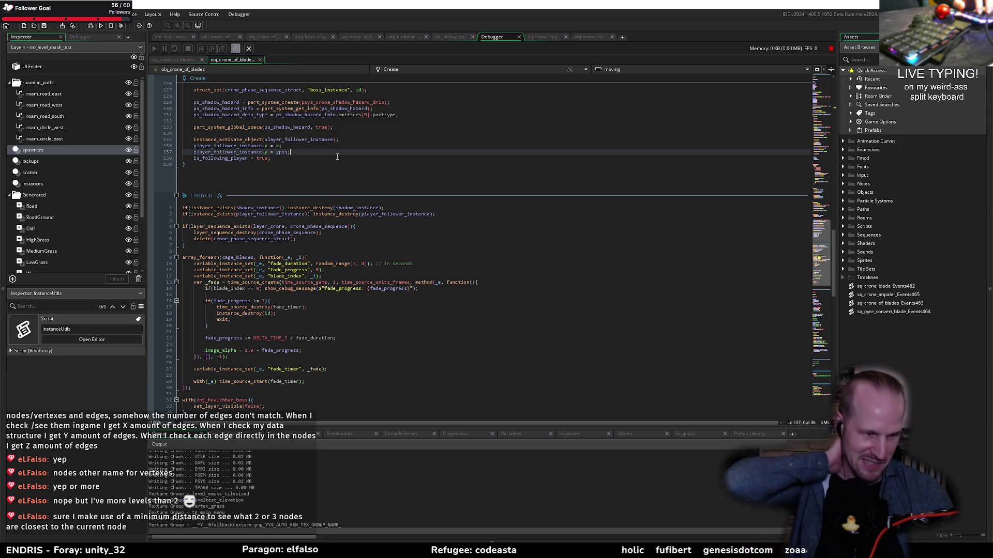
- Let Pyrebound compile and launch full screen into the crone of blades fight
scroll(472, 208, up, 20)
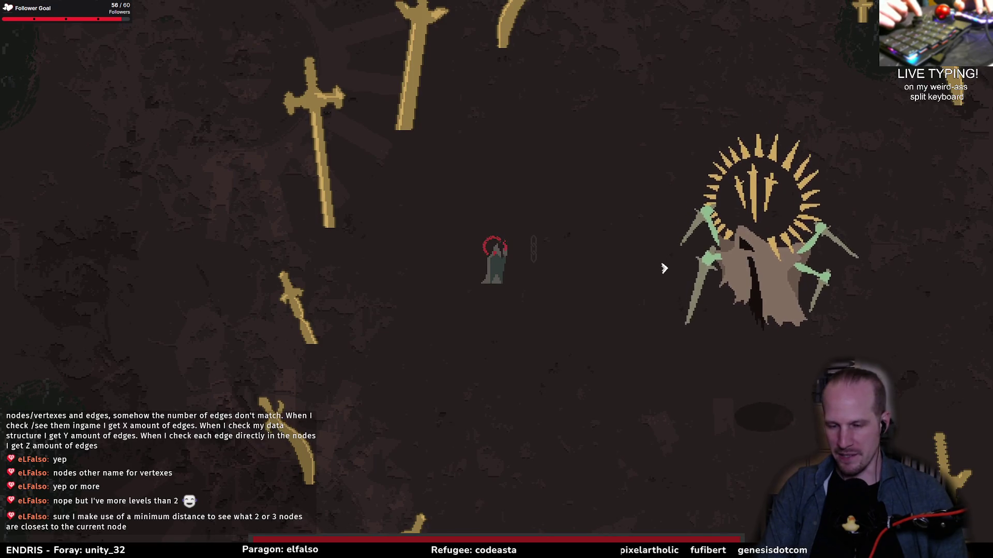
- Move the player around the crone with WASD, dodging the falling blades and slams
key(w)
key(d)
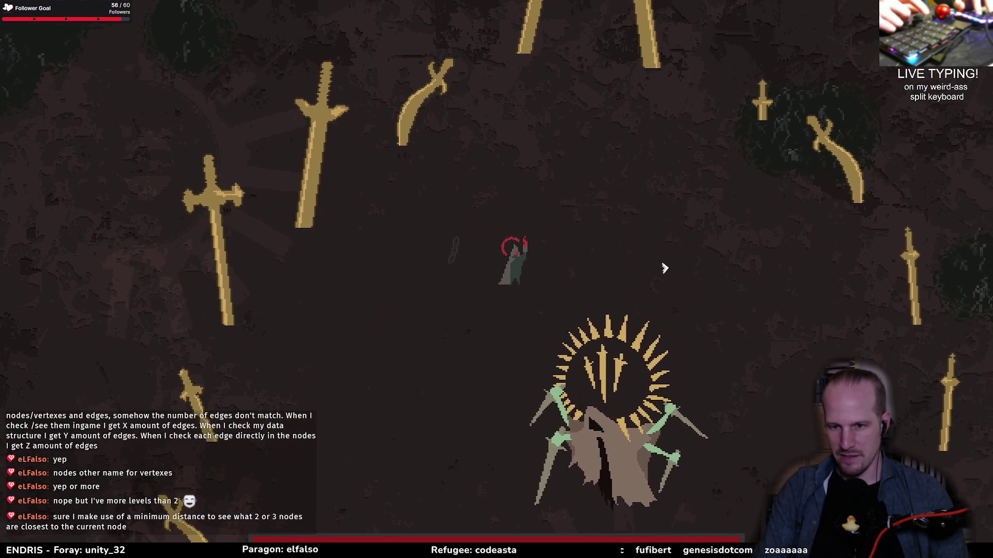
key(d)
key(s)
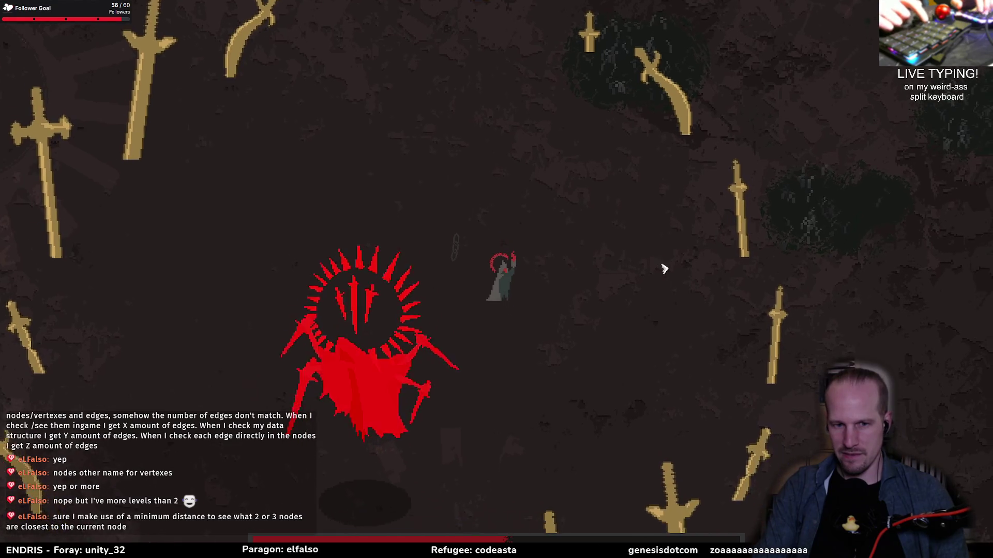
key(s)
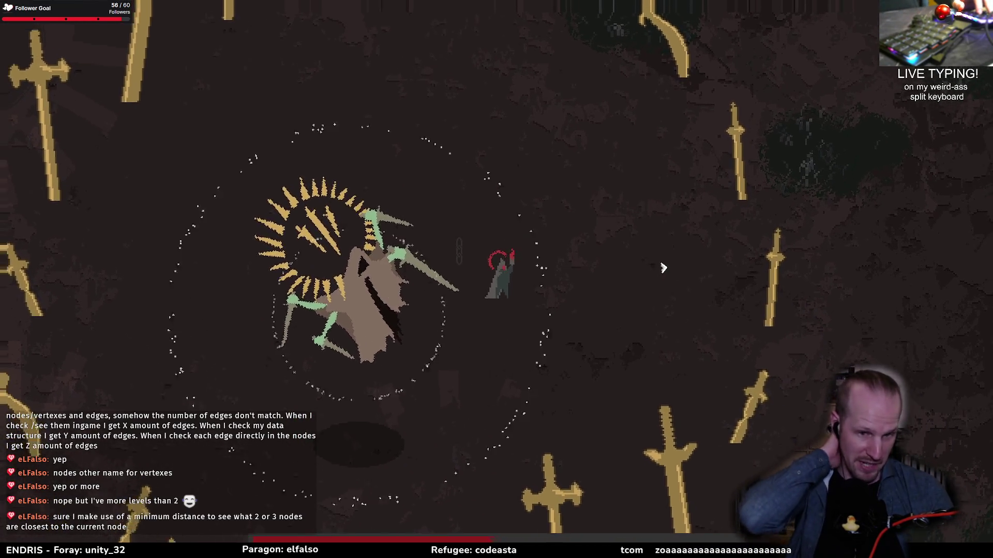
key(w)
key(d)
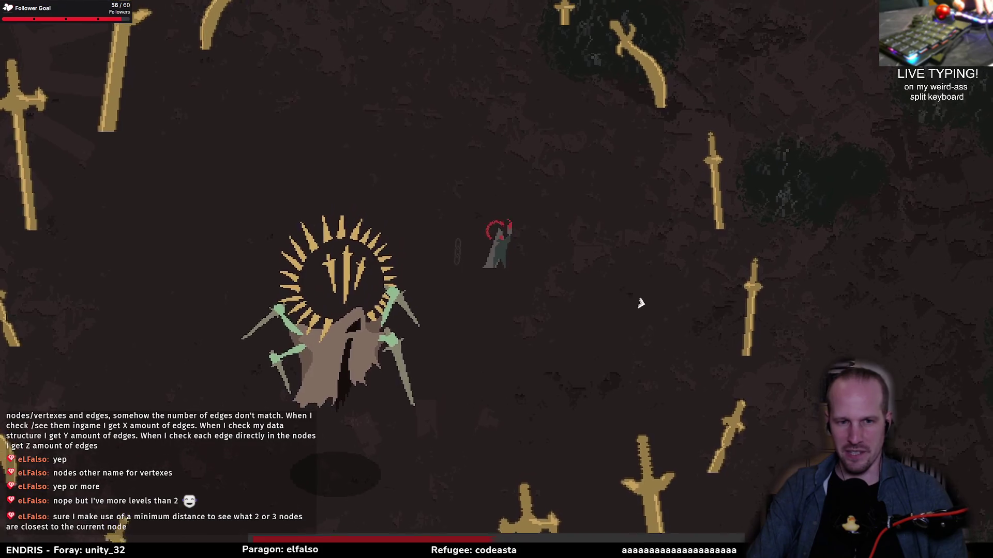
key(d)
key(s)
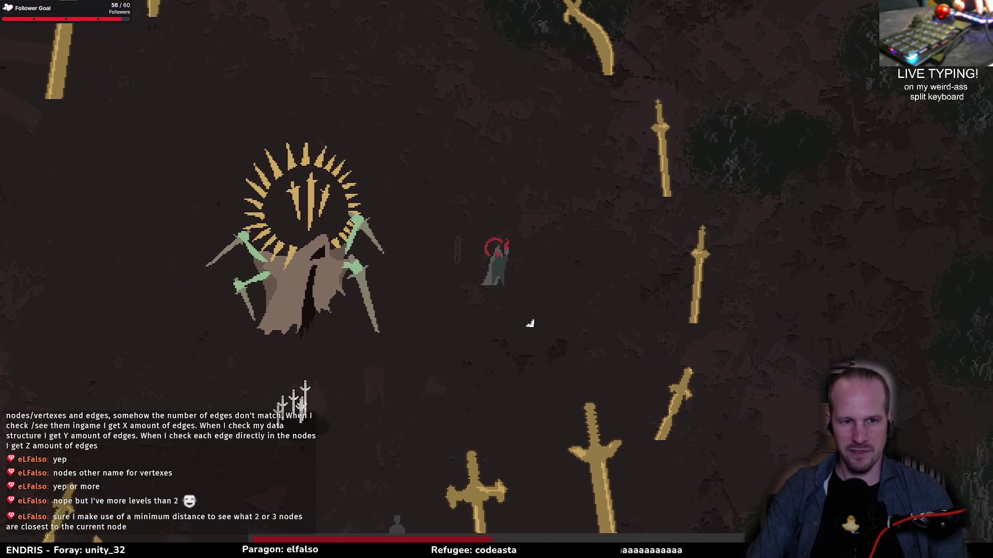
key(w)
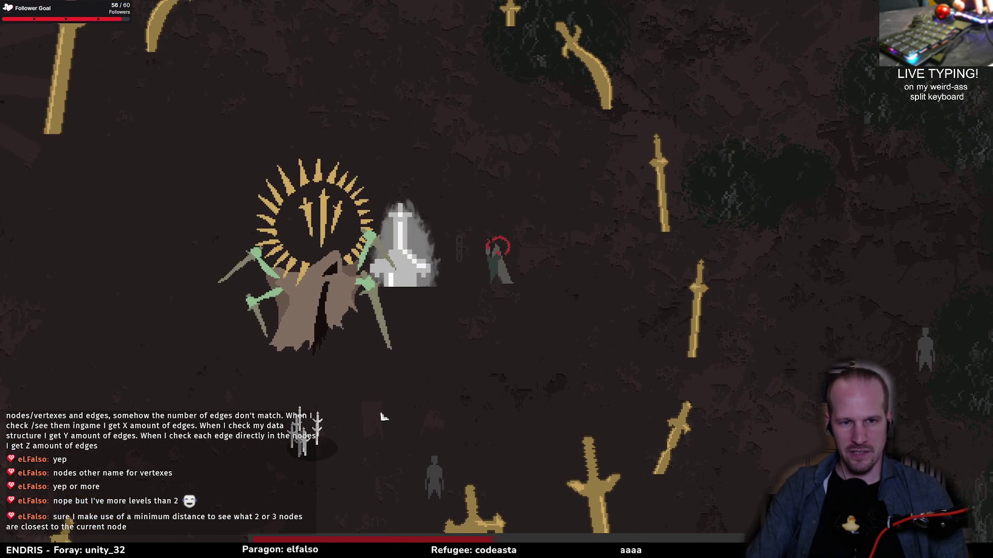
key(w)
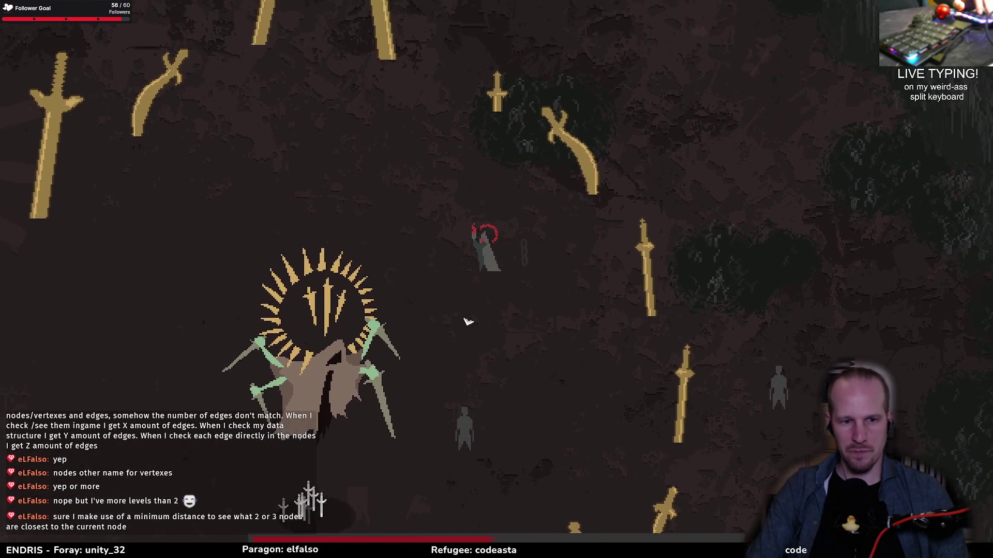
key(a)
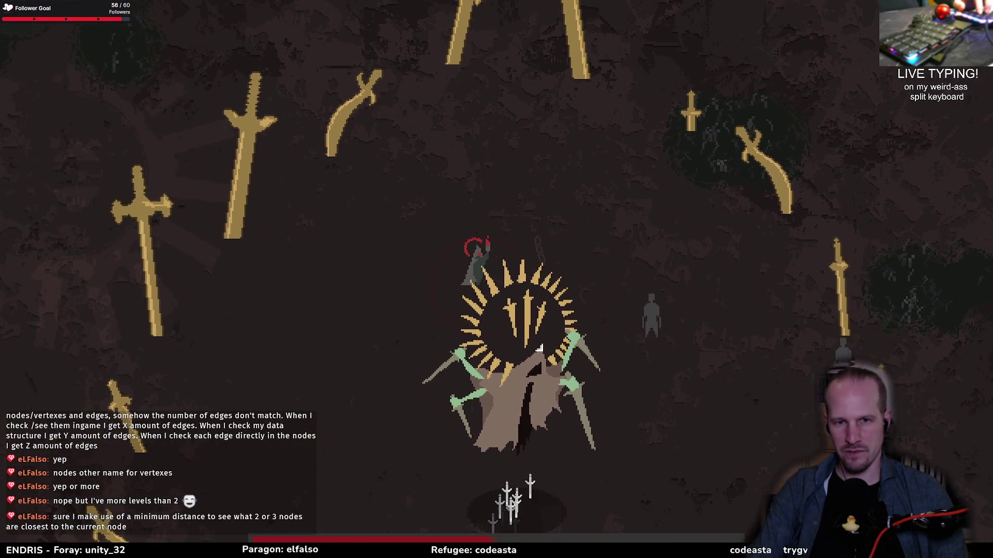
key(a)
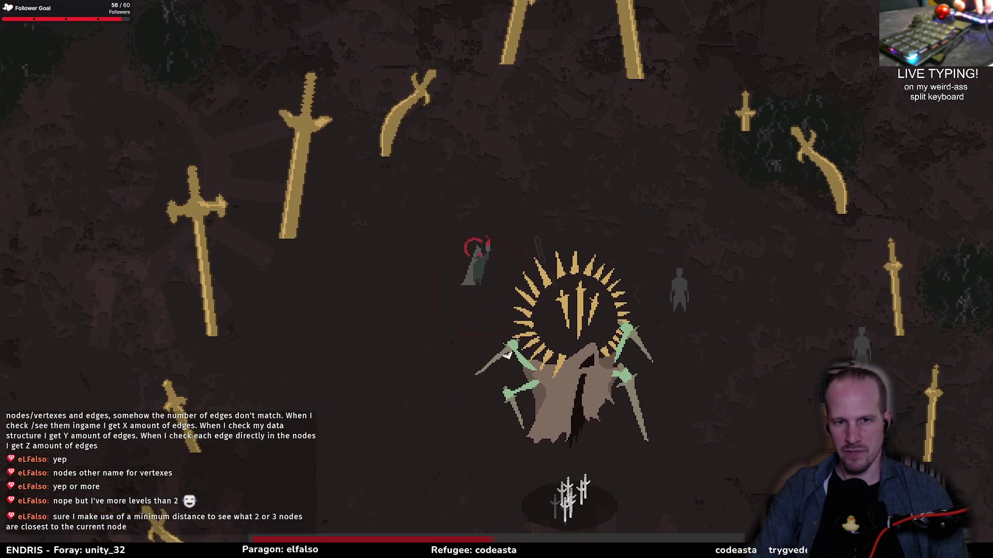
key(s)
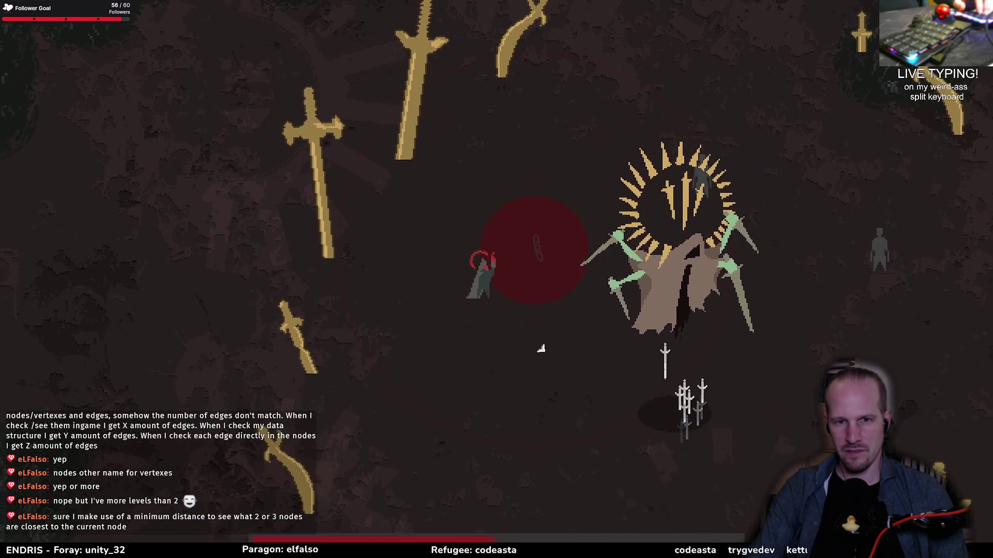
key(s)
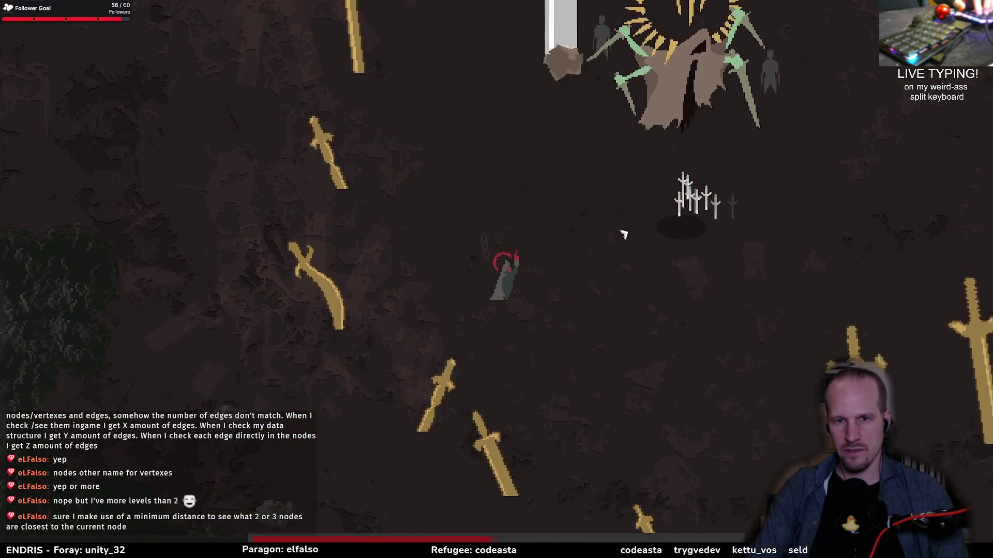
key(w)
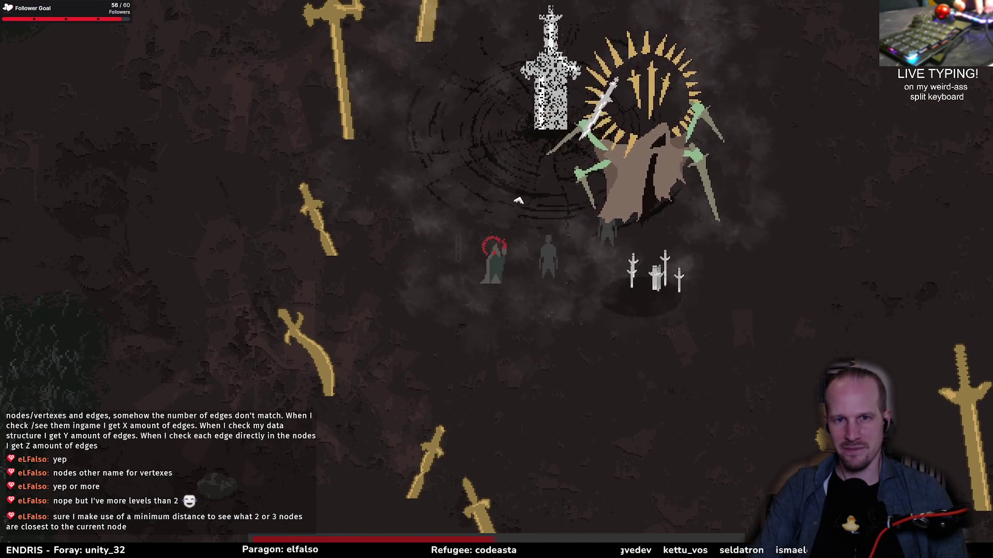
key(s)
key(d)
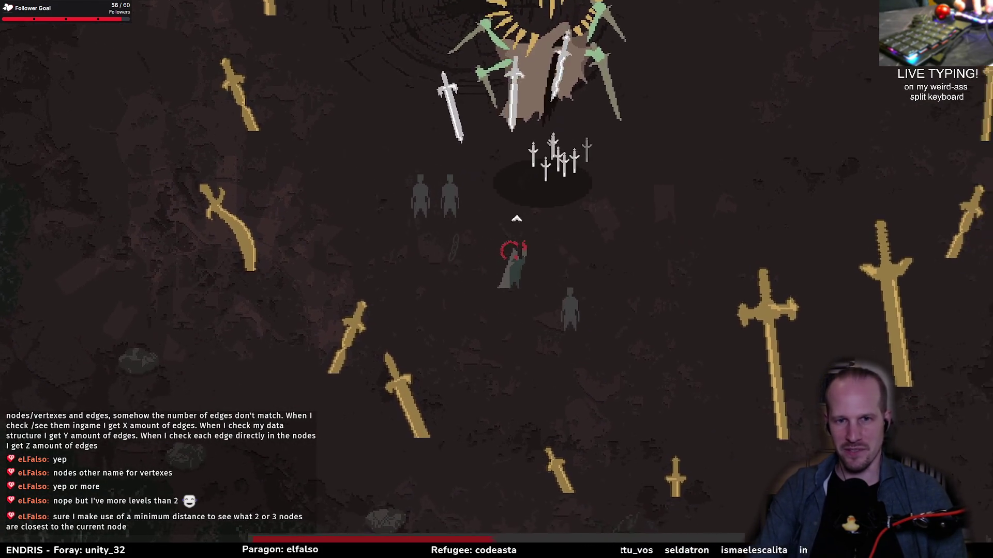
key(d)
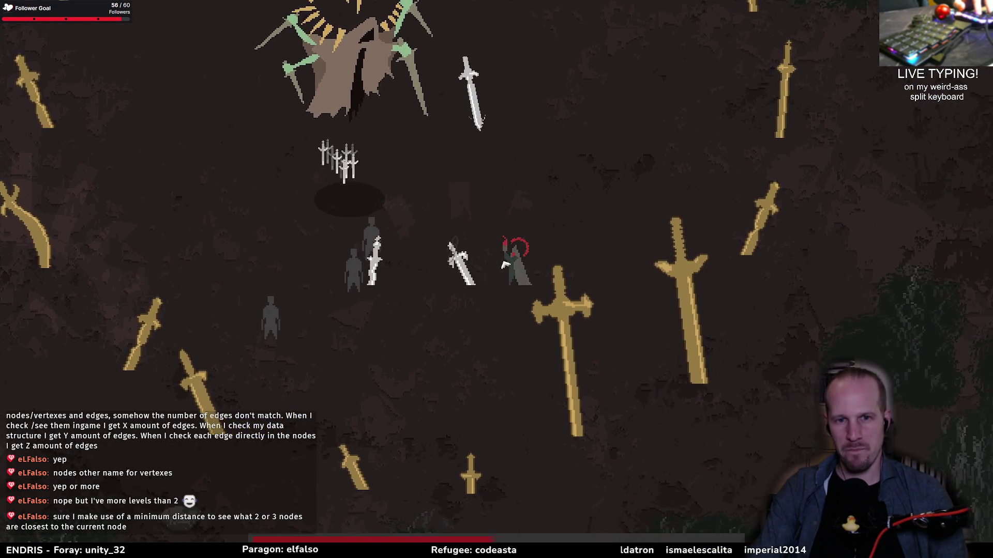
key(w)
key(d)
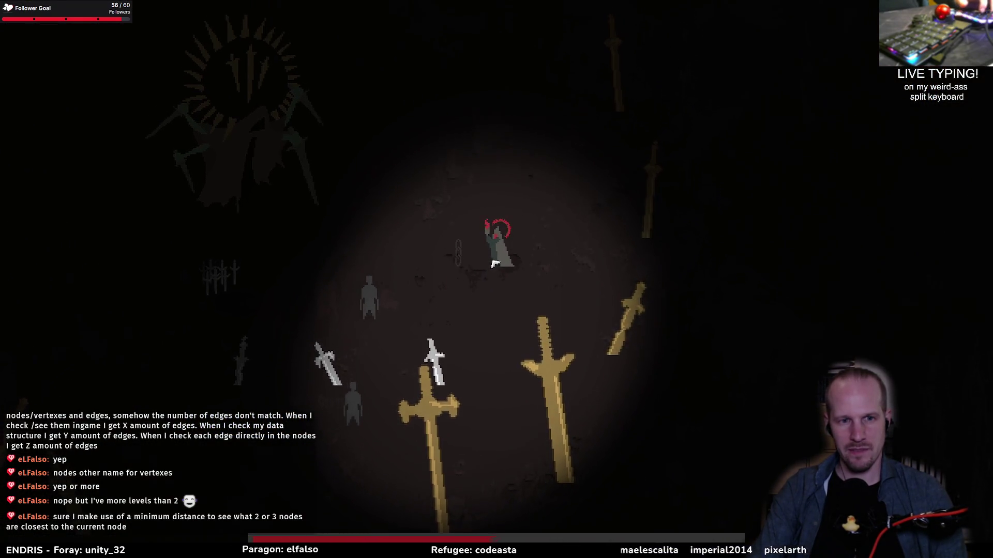
key(w)
key(a)
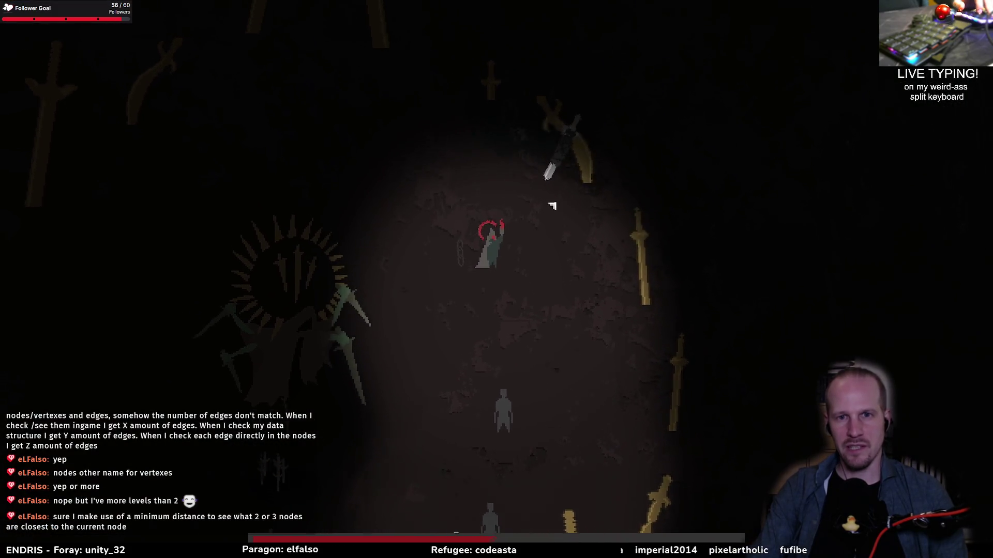
key(w)
key(a)
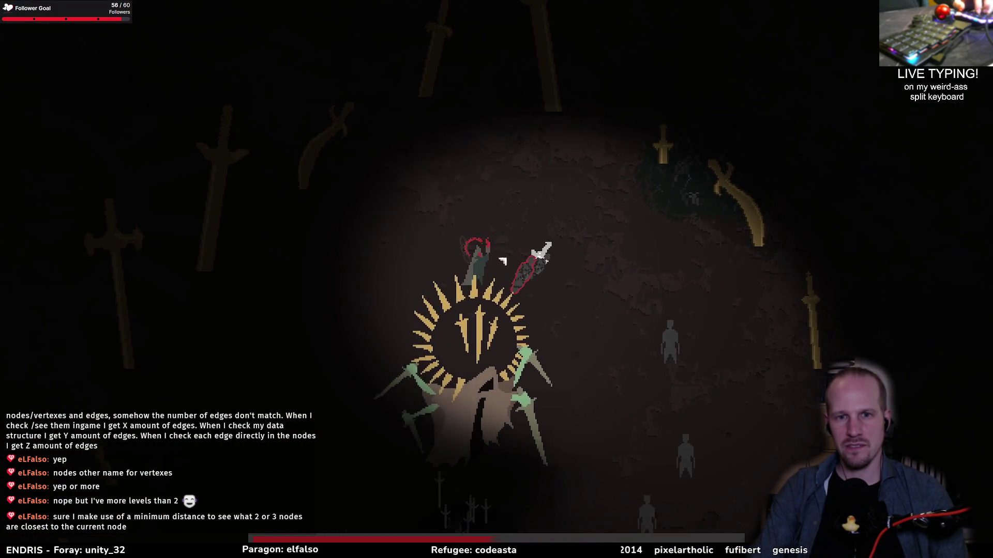
key(s)
key(a)
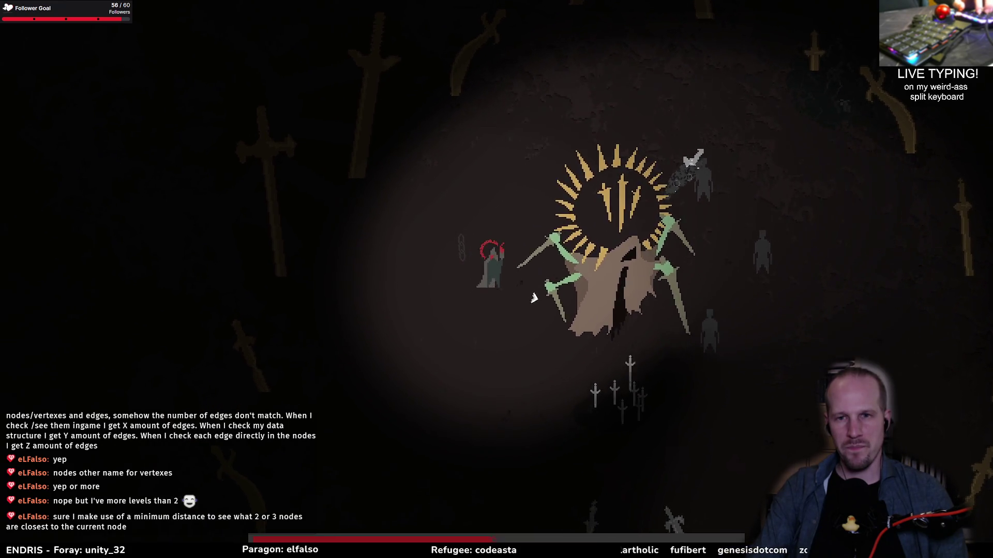
- Keep dodging the boss's attacks with WASD, then pause the game with Esc
key(s)
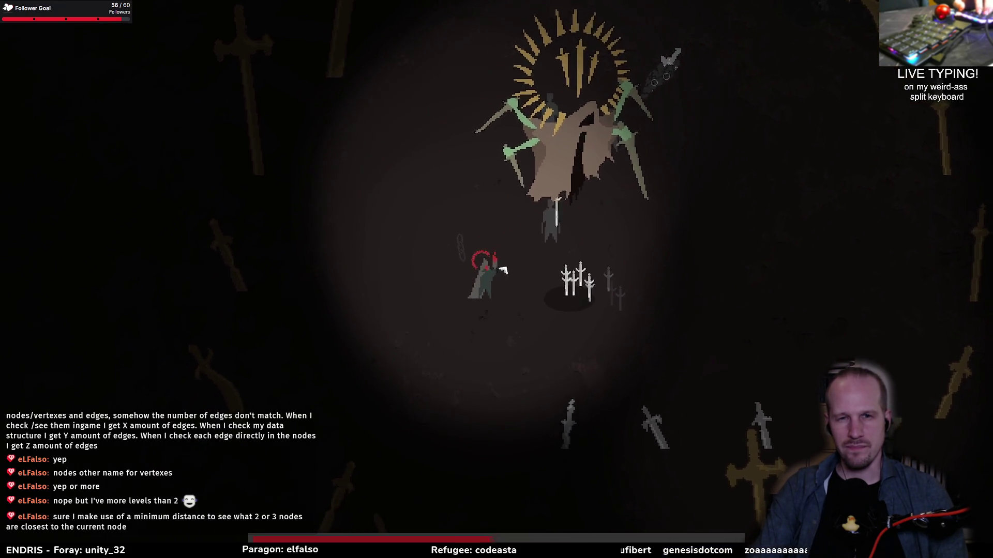
key(s)
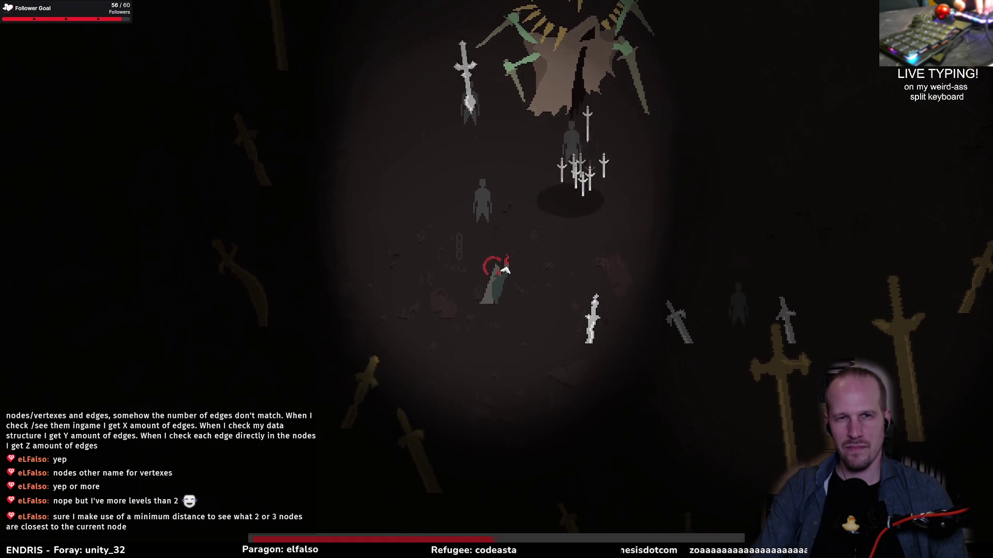
key(s)
key(d)
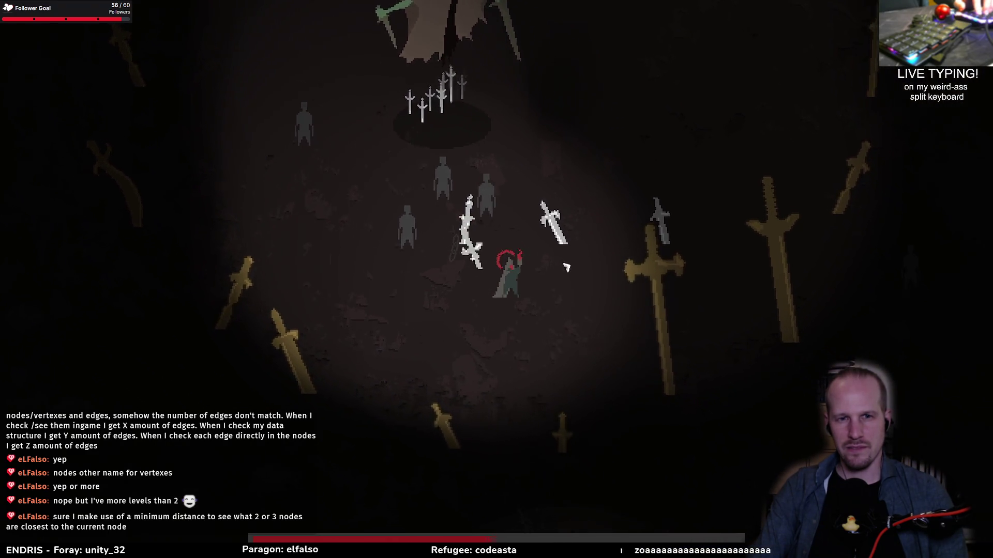
key(d)
key(w)
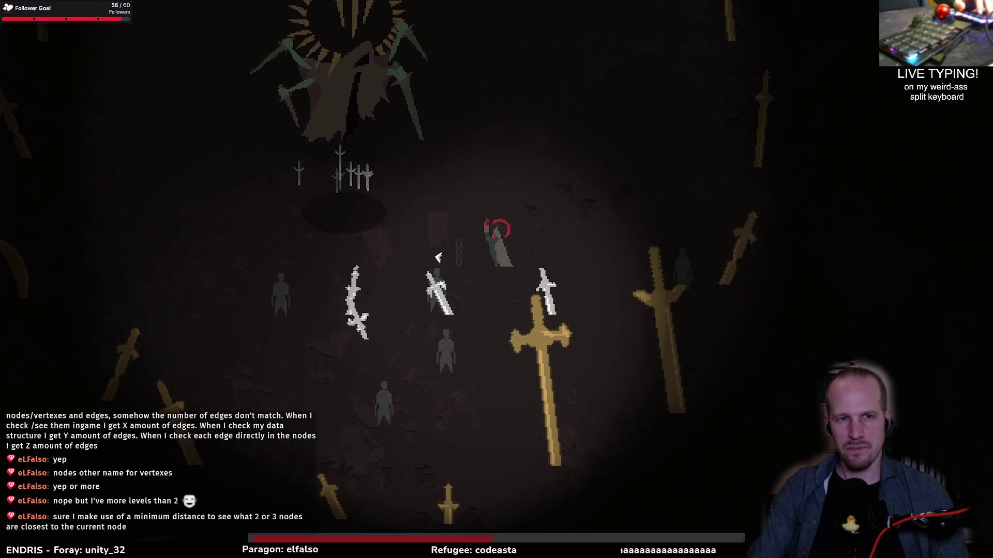
key(w)
key(d)
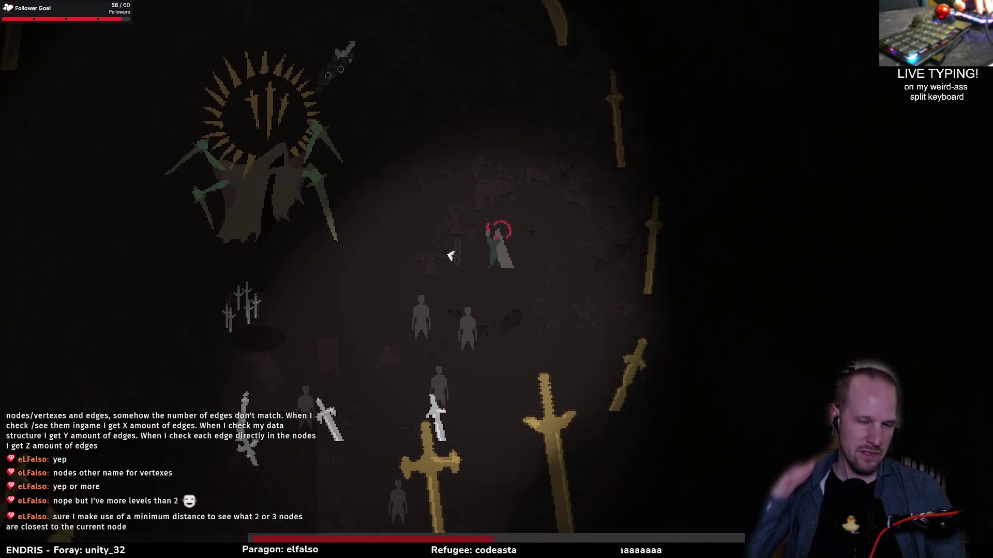
key(w)
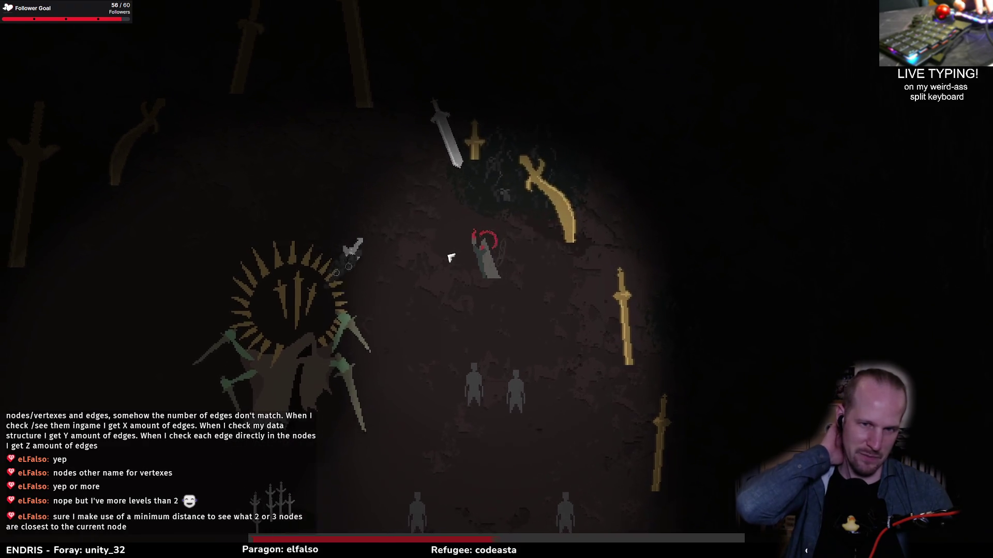
key(a)
key(w)
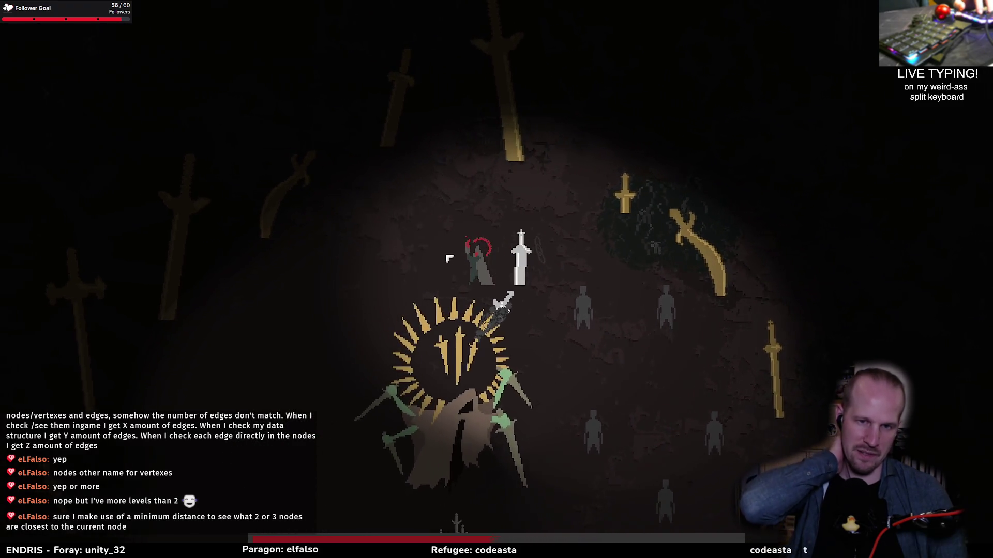
key(s)
key(a)
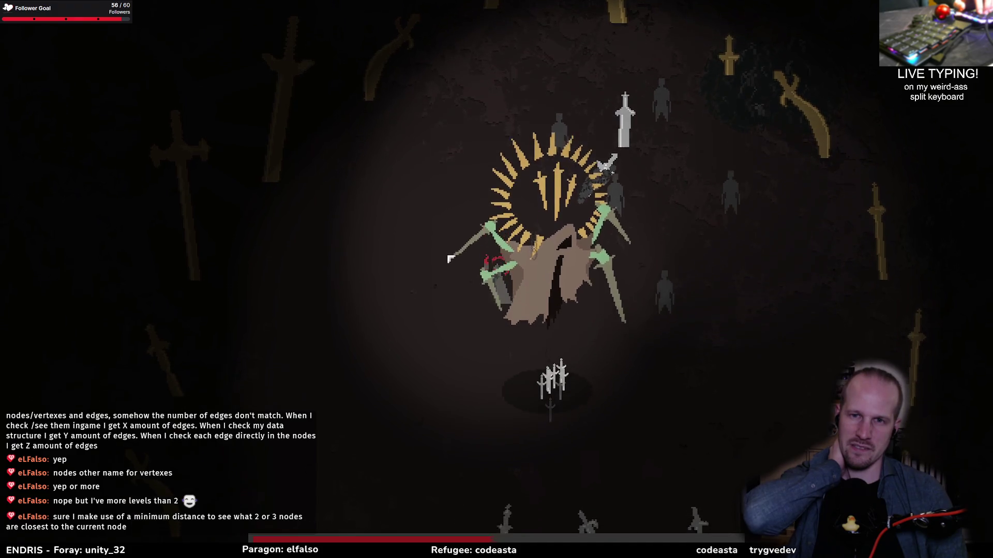
key(s)
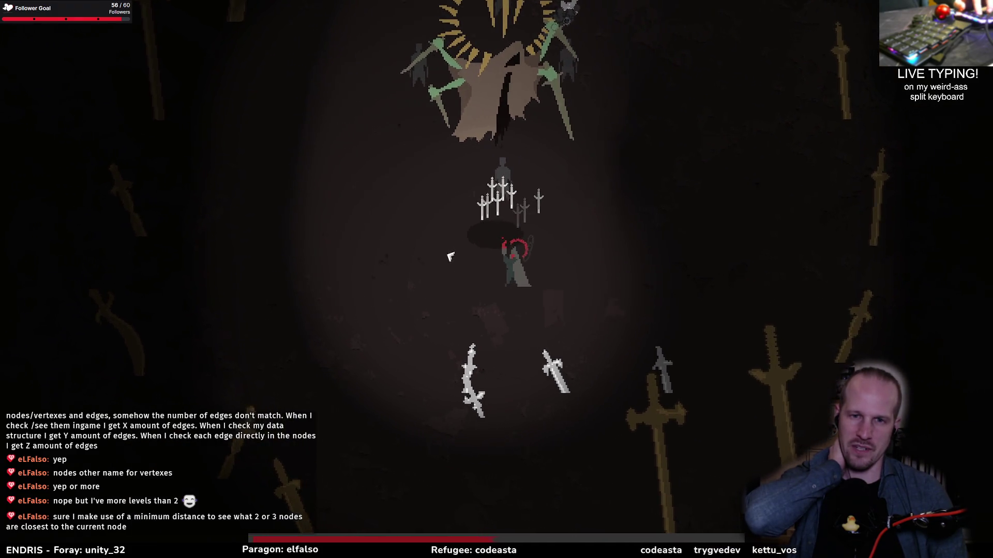
key(d)
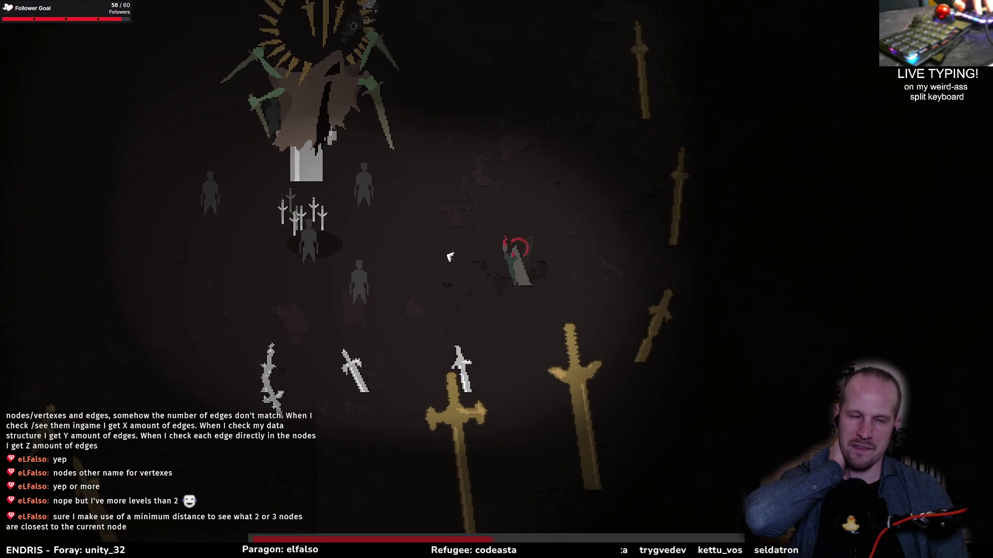
key(w)
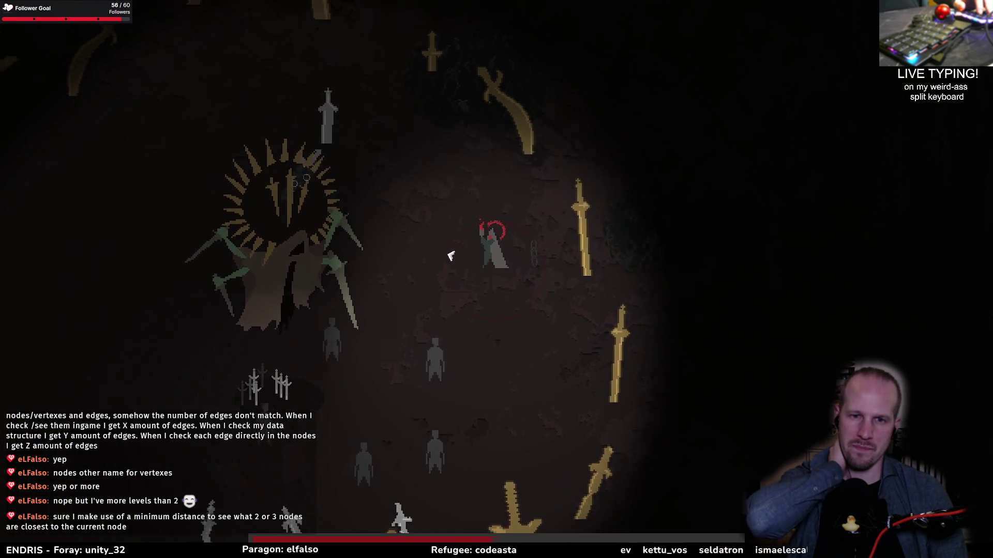
key(a)
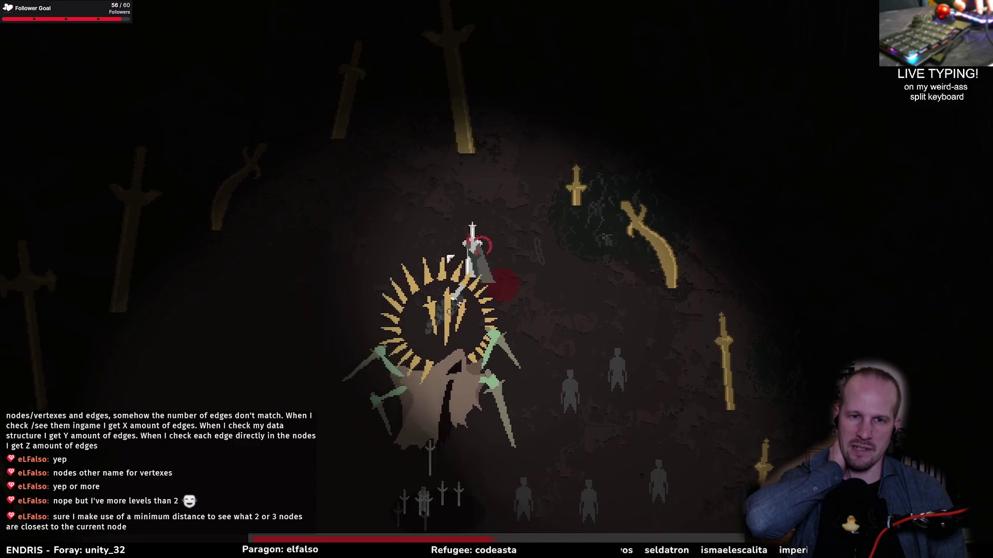
key(a)
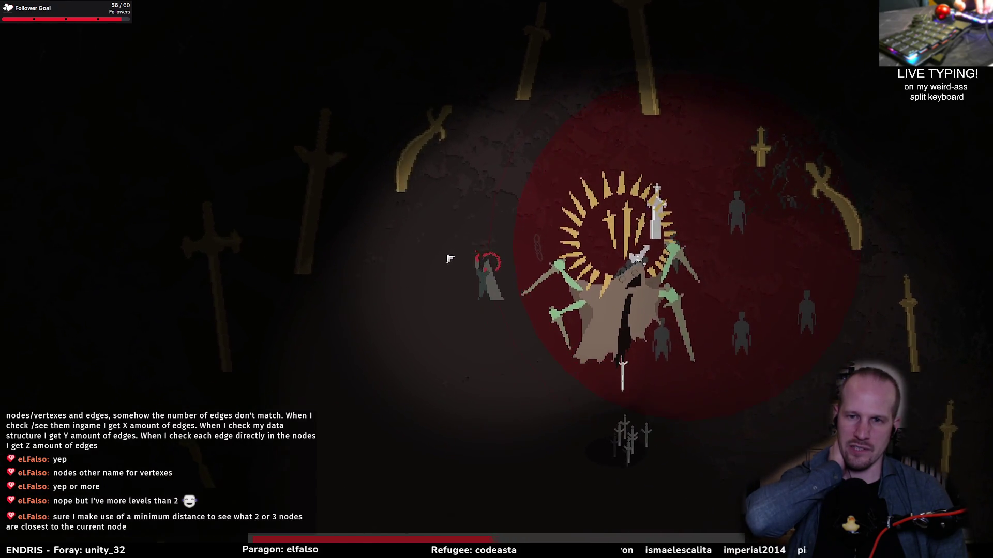
key(s)
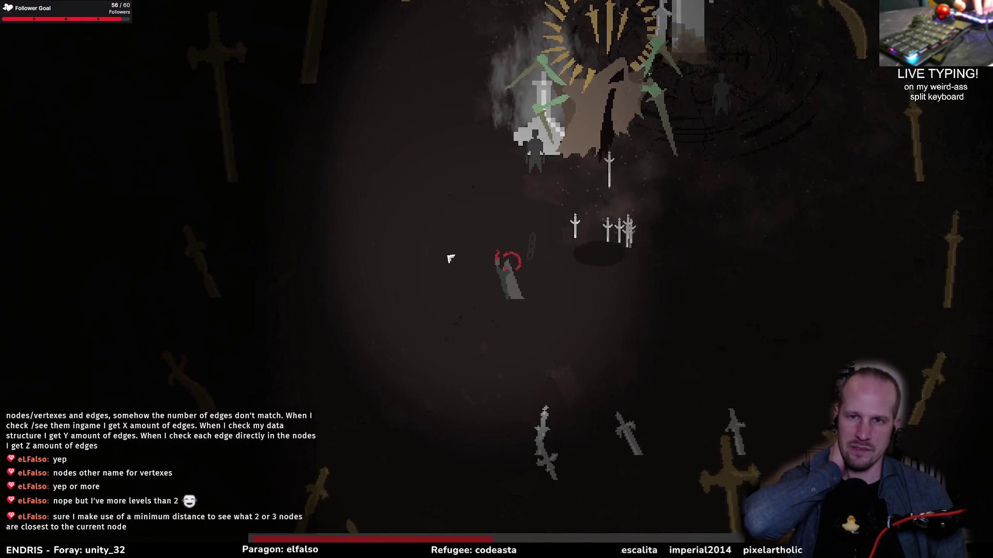
key(d)
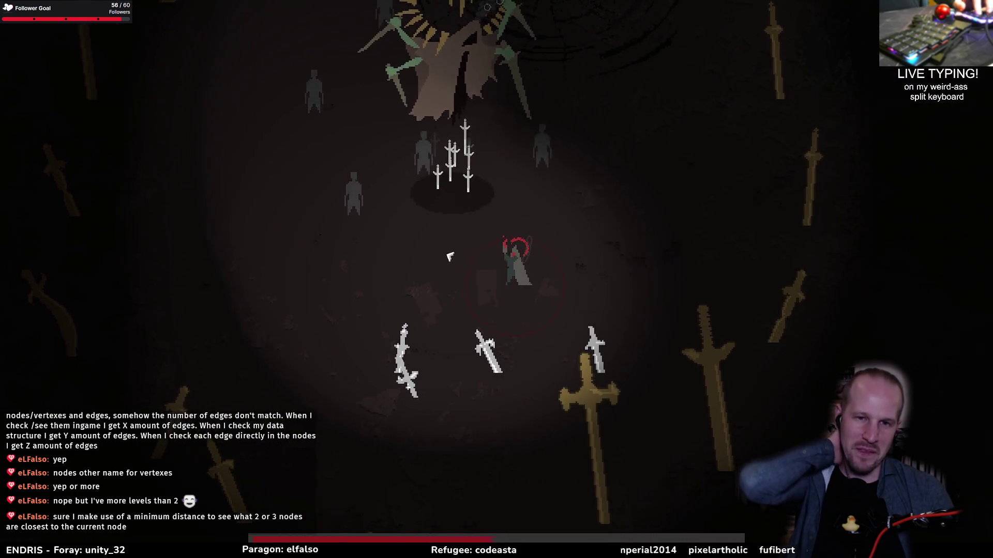
key(w)
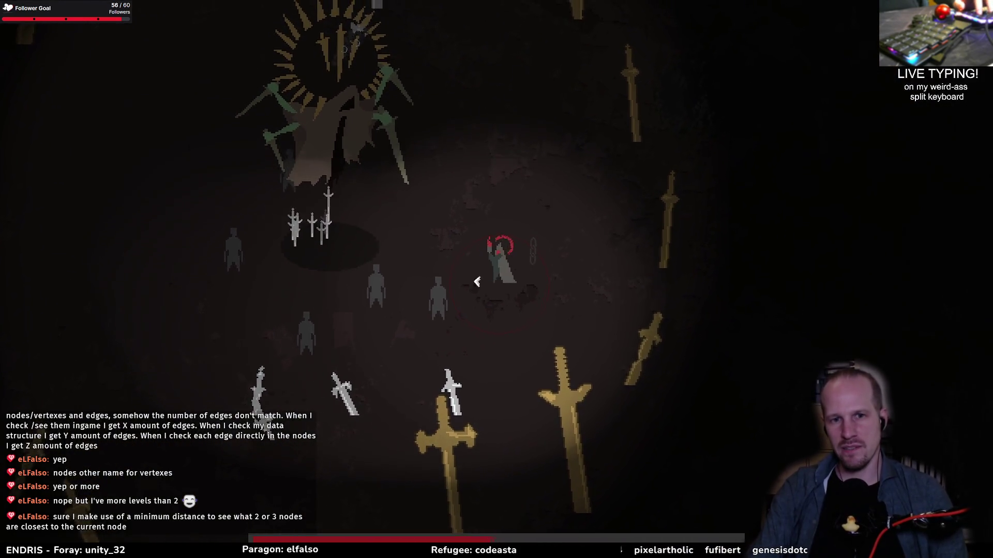
key(w)
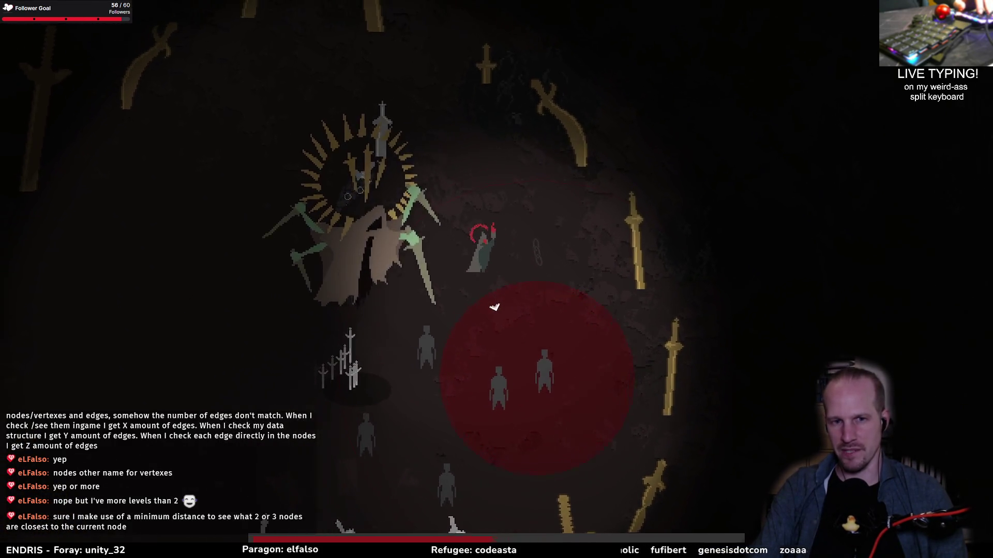
key(a)
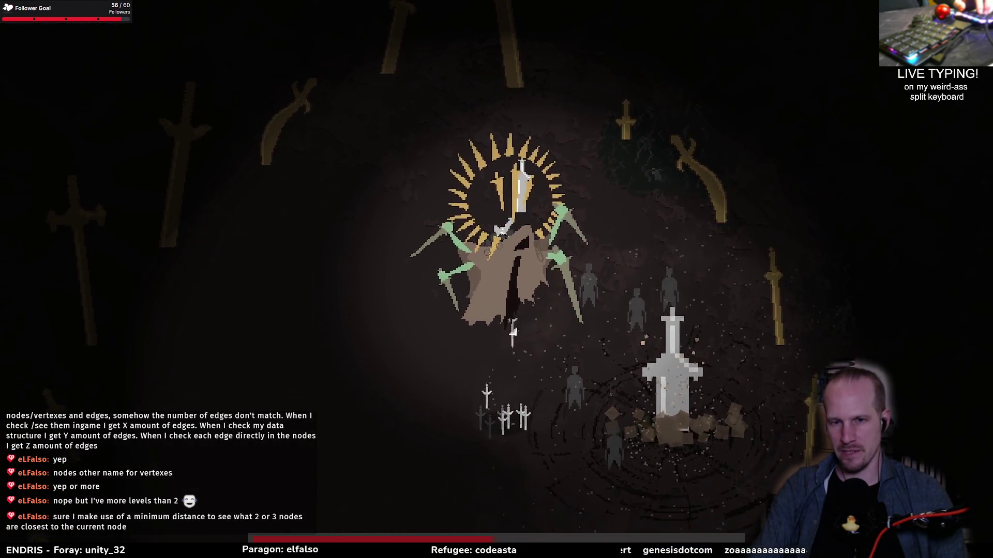
key(s)
key(a)
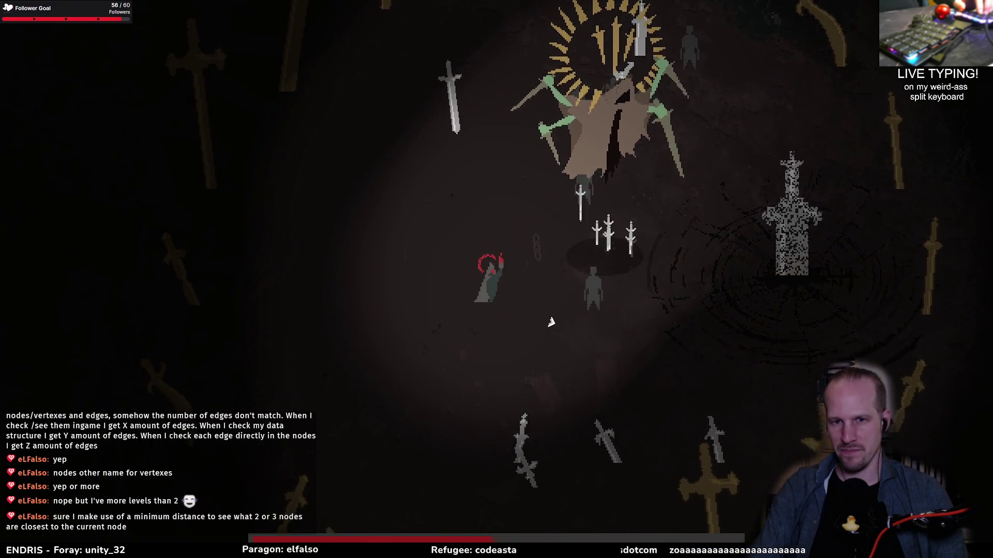
key(Escape)
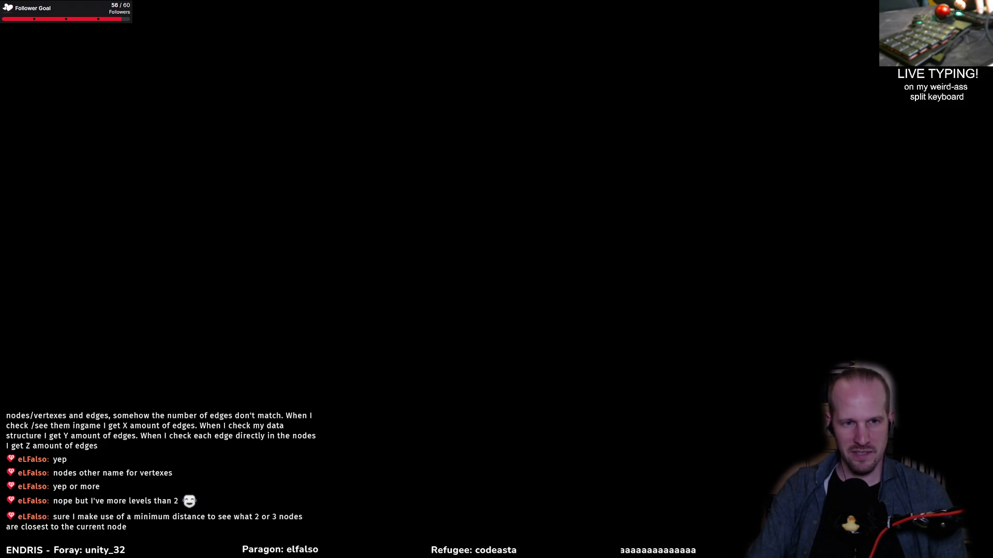
- In the Crone of Blades note, turn 'reduce the crone's speed' into a '[ ]' checkbox and tick it
key(alt+Tab)
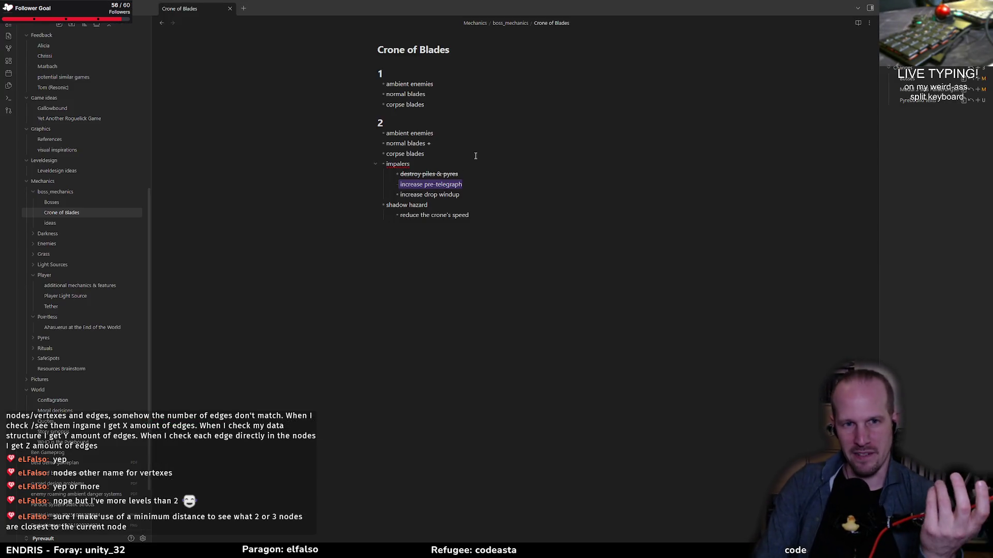
click(456, 215)
text(impaler impact stuns enemies)
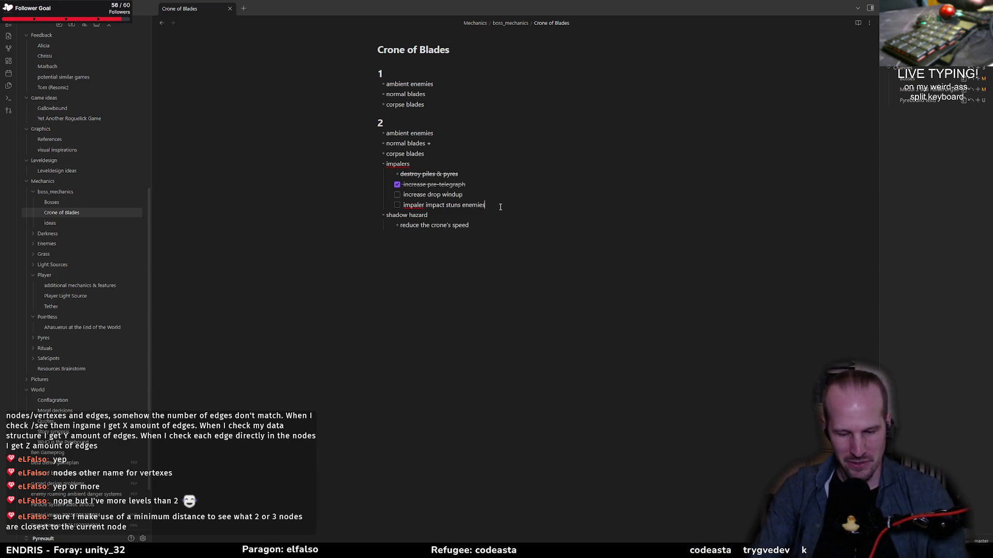
click(489, 223)
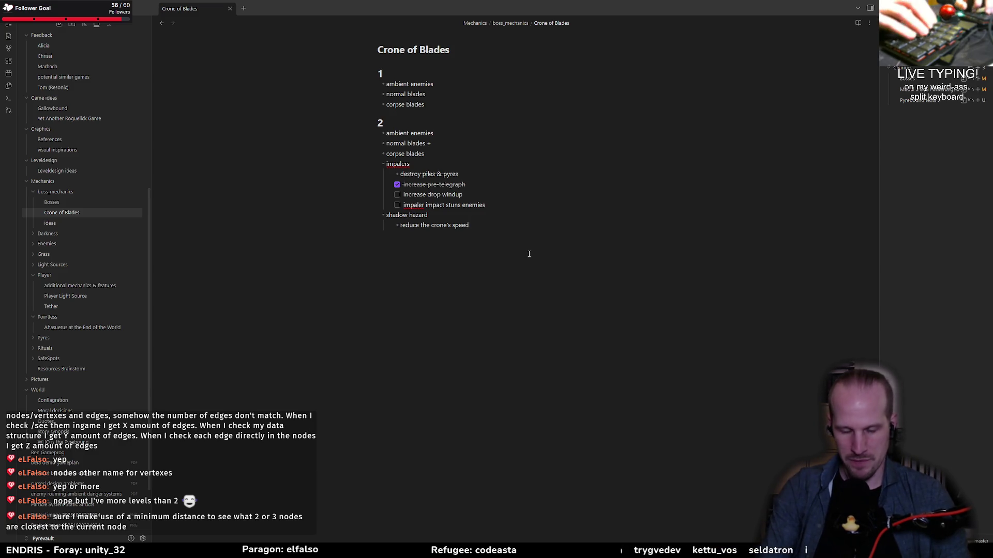
text([ ])
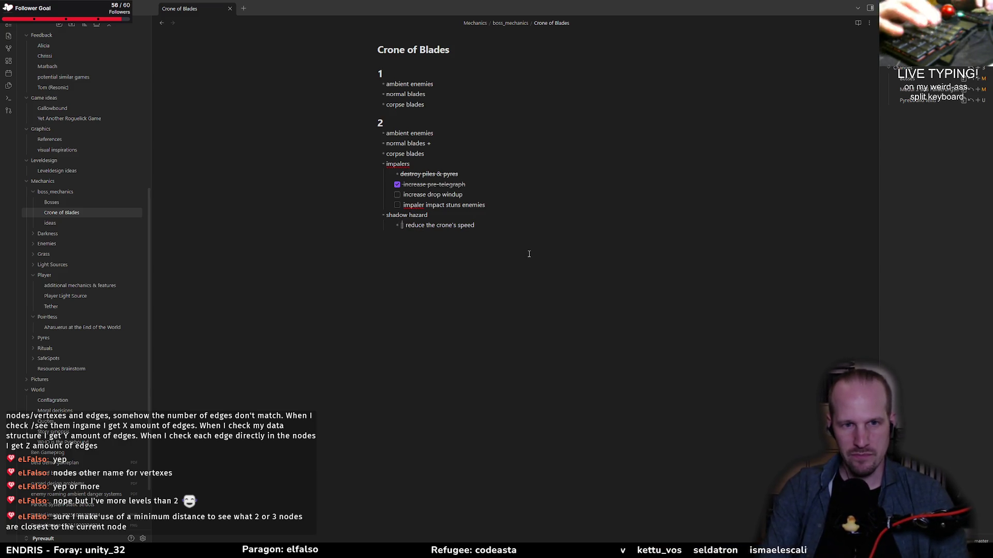
key(Up)
key(Up)
key(End)
key(shift+Up)
click(397, 225)
key(alt+Tab)
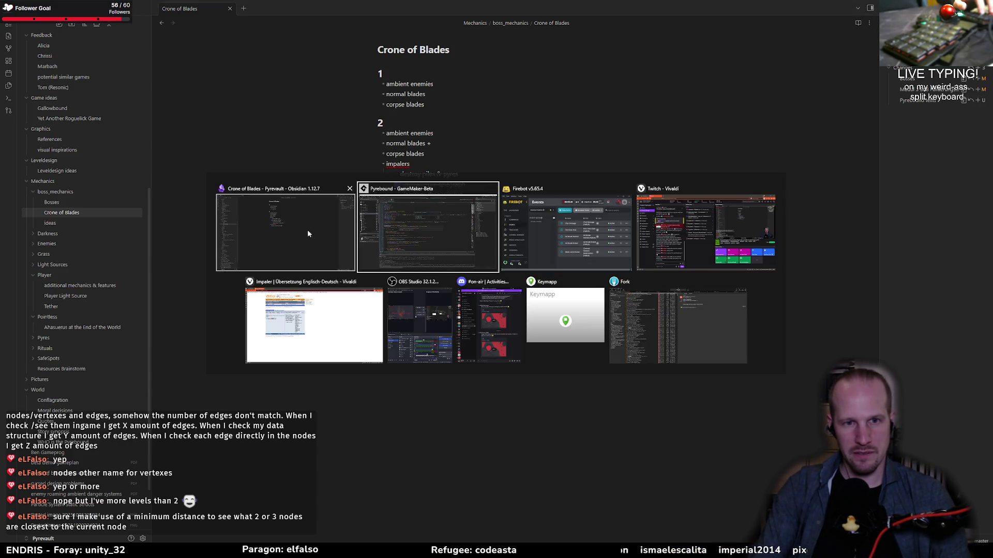
- Open obj_crone_impaler's Create event via asset search 'impaler' and go to blade_impact's collision list line
key(ctrl+t)
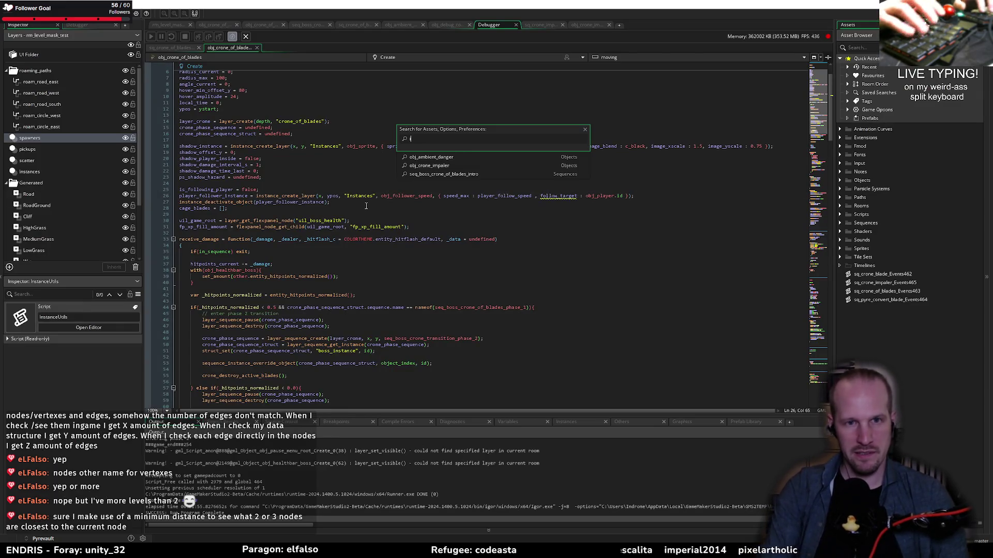
text(impaler)
key(Return)
click(218, 235)
scroll(258, 218, down, 6)
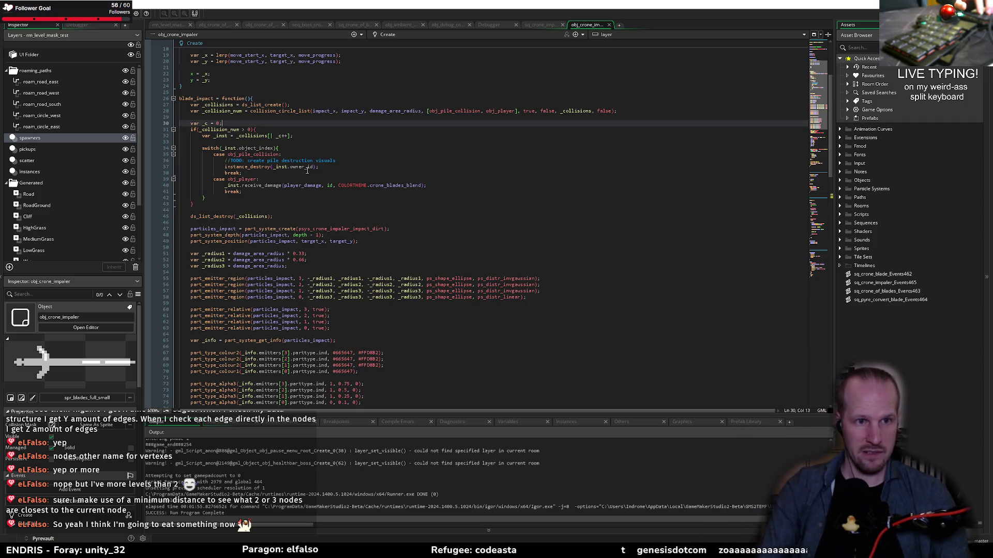
key(Up)
key(Up)
key(Up)
key(End)
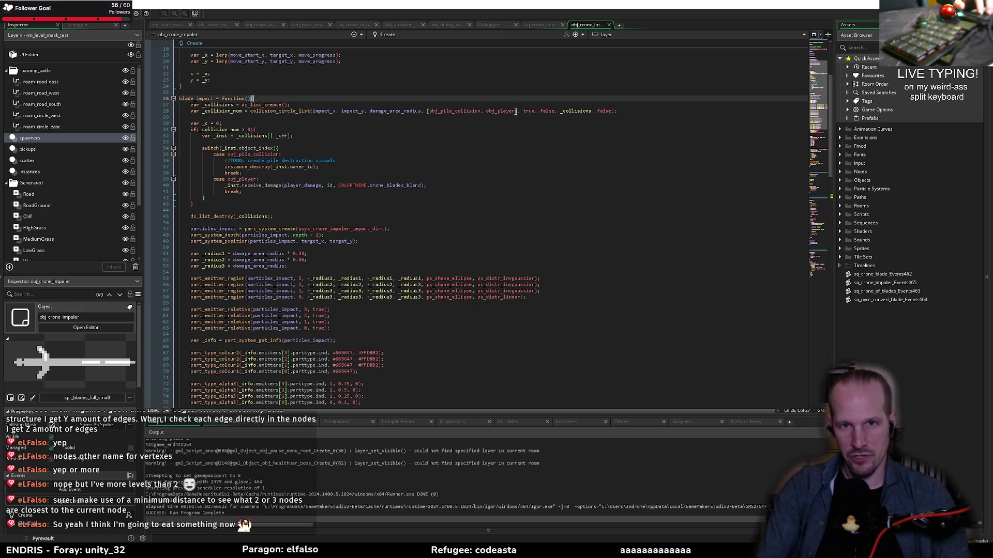
key(Down)
key(End)
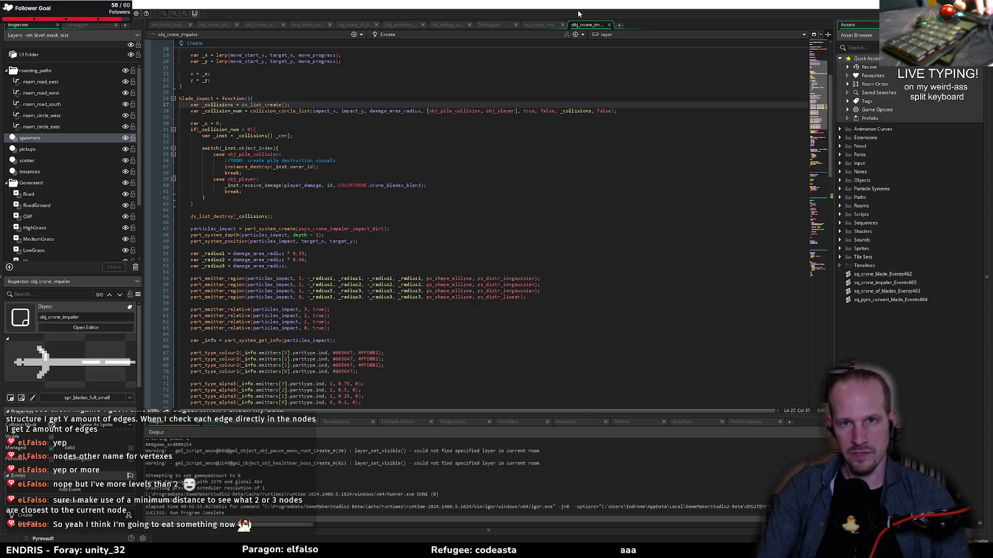
- Add obj_cs_enemy_base after obj_player in blade_impact's collision object list
double_click(499, 110)
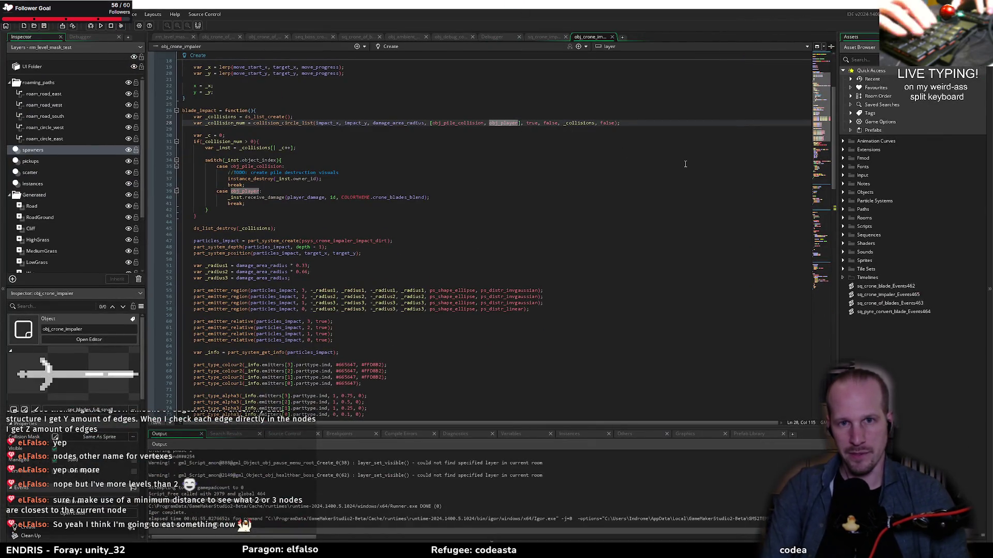
key(Right)
text(, obj_cs)
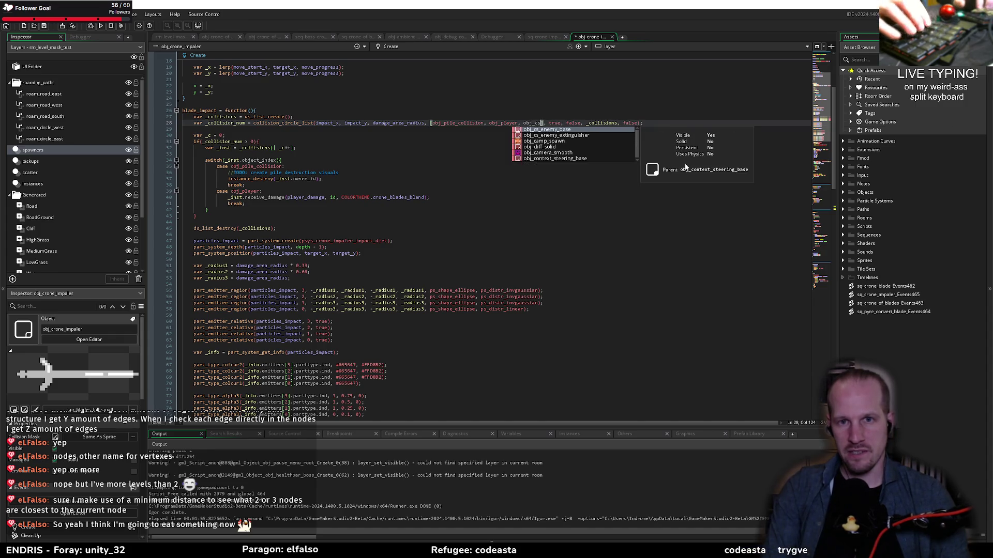
key(Return)
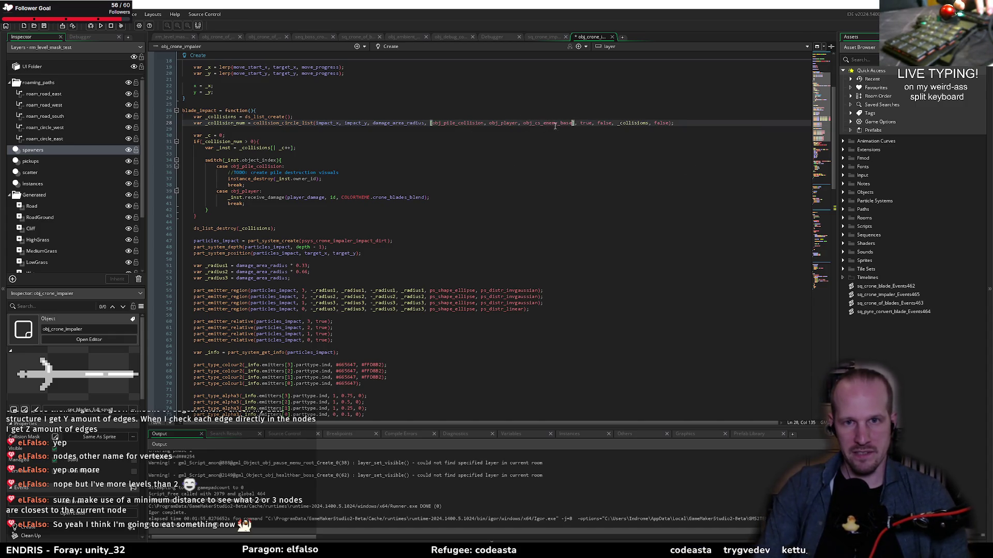
- Start a new 'case obj_cs' line after the obj_player case's break
click(511, 149)
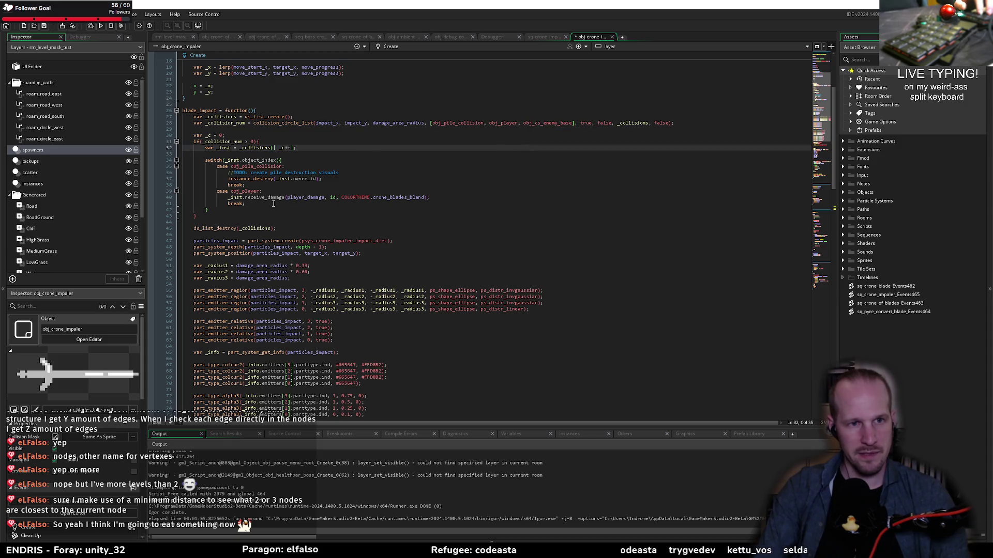
click(393, 152)
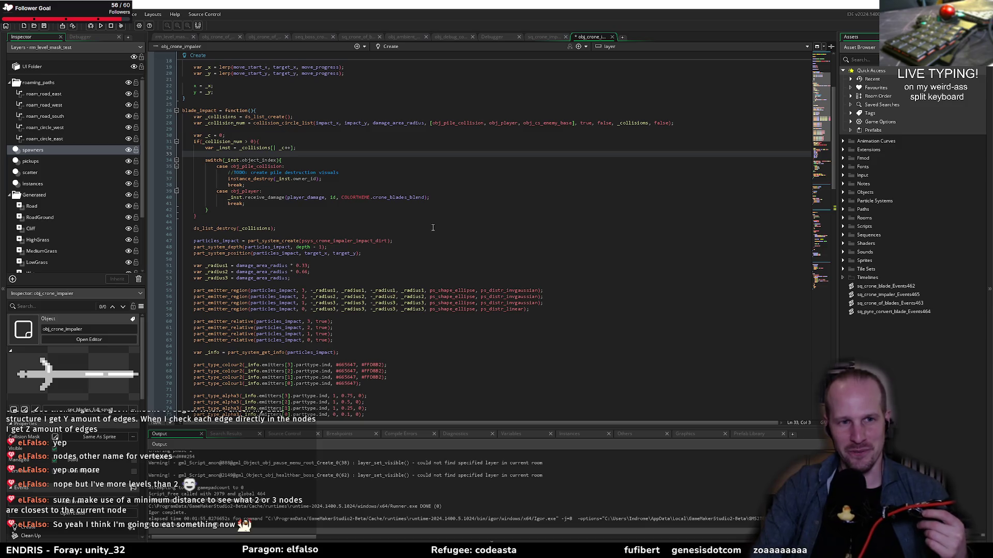
click(363, 201)
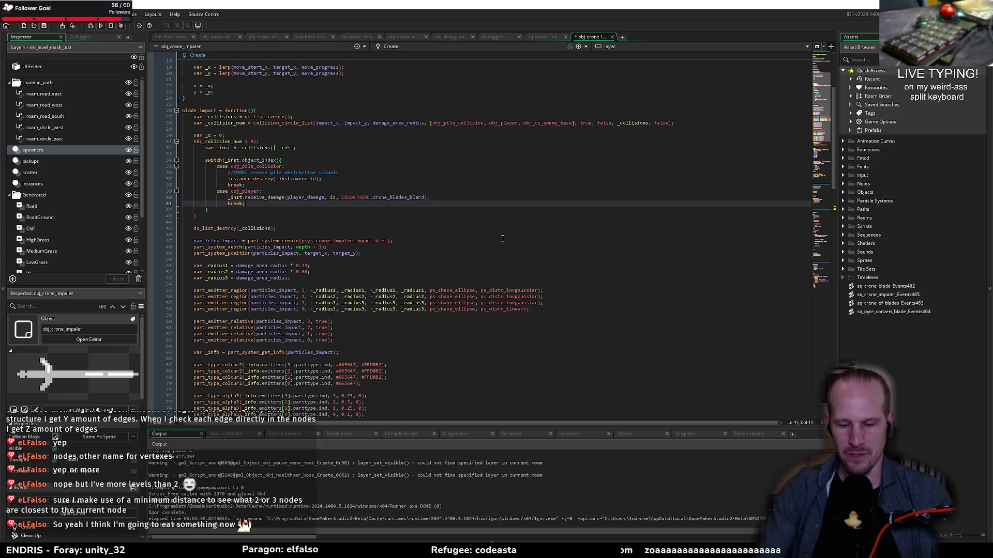
key(Return)
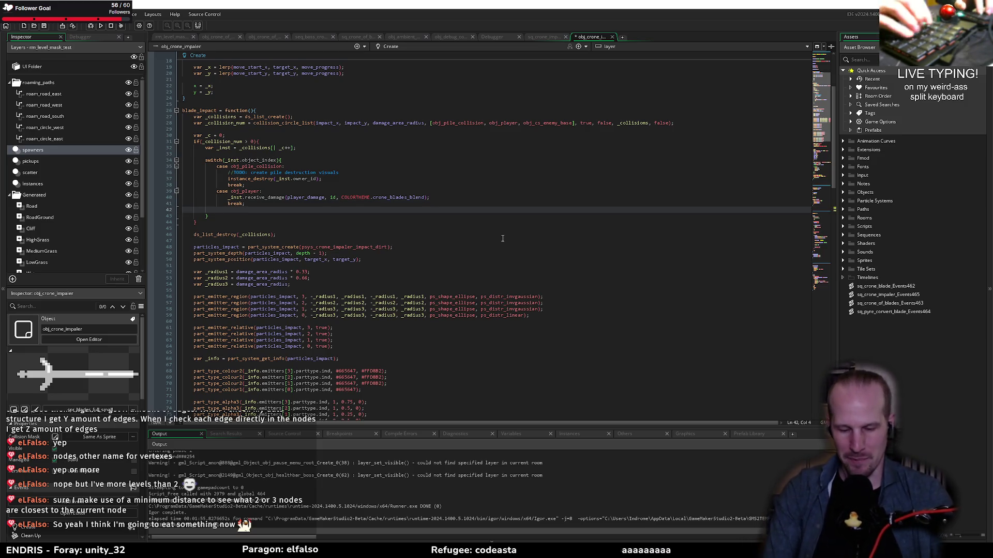
text(case obj_cs)
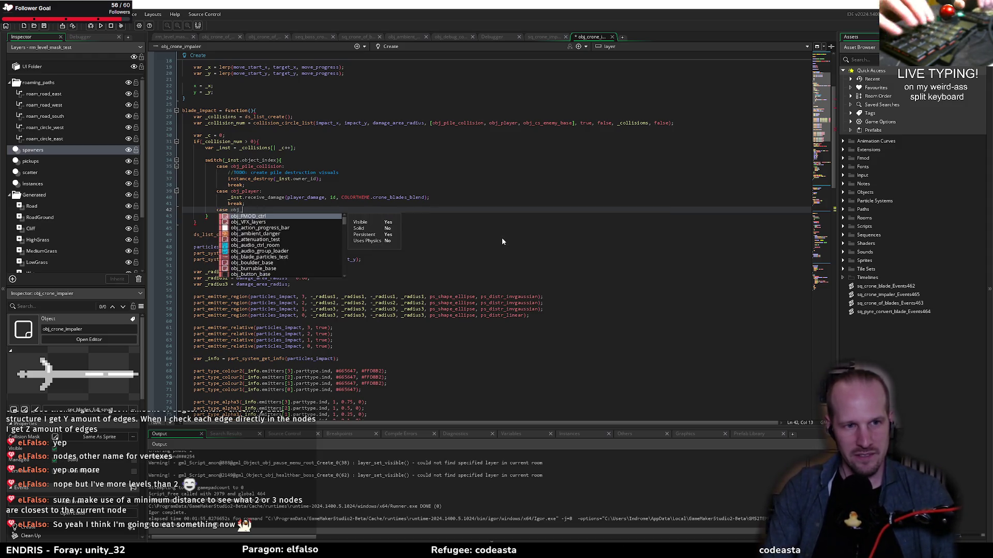
- Finish the 'case obj_cs_enemy_base:' label and begin a status_effect_try_apply( call in its body
key(Return)
text(:)
key(Return)
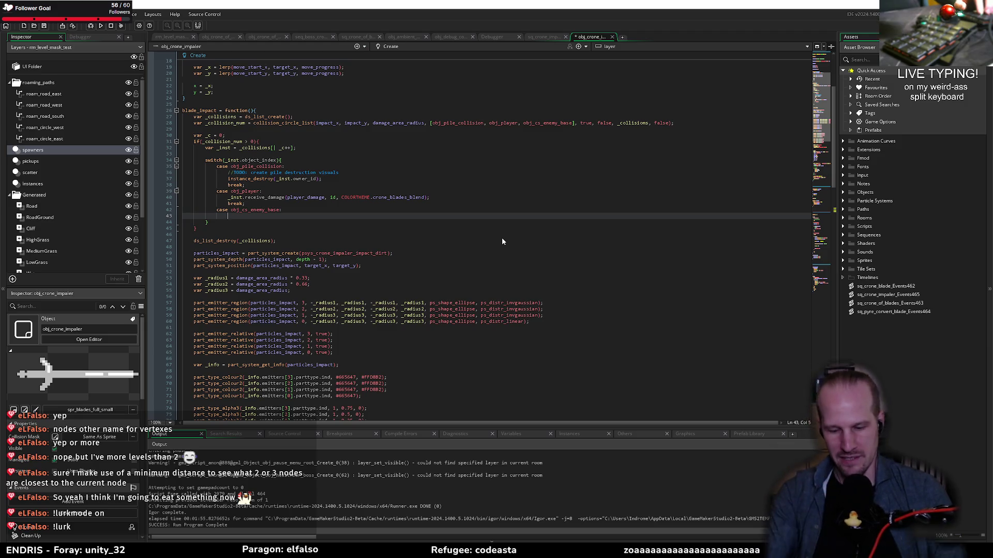
text(status)
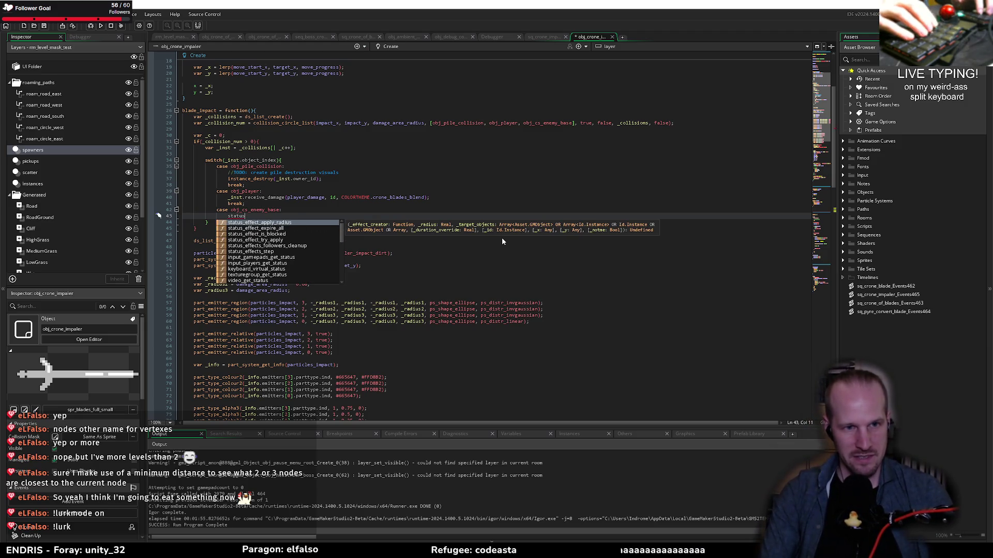
key(Down)
key(Down)
key(Down)
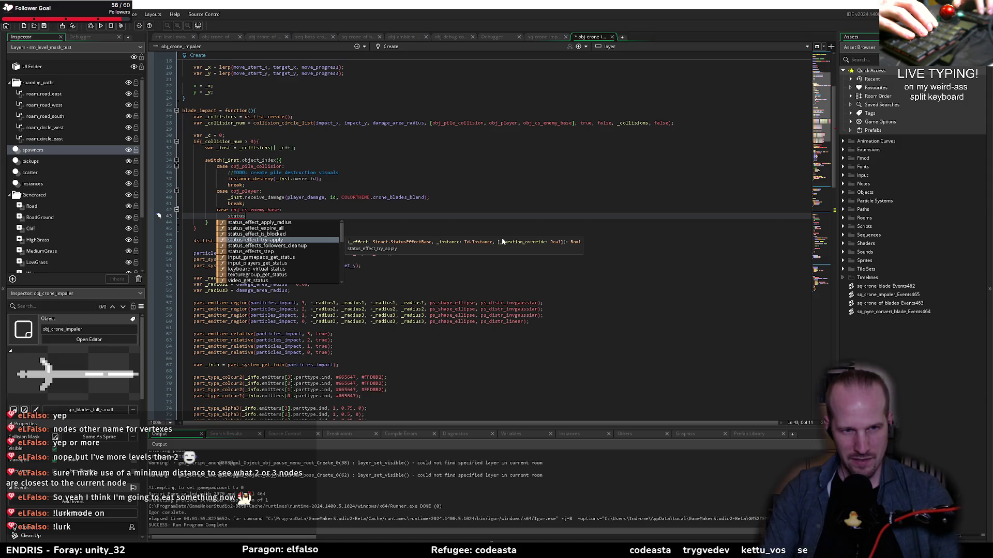
key(Return)
text(()
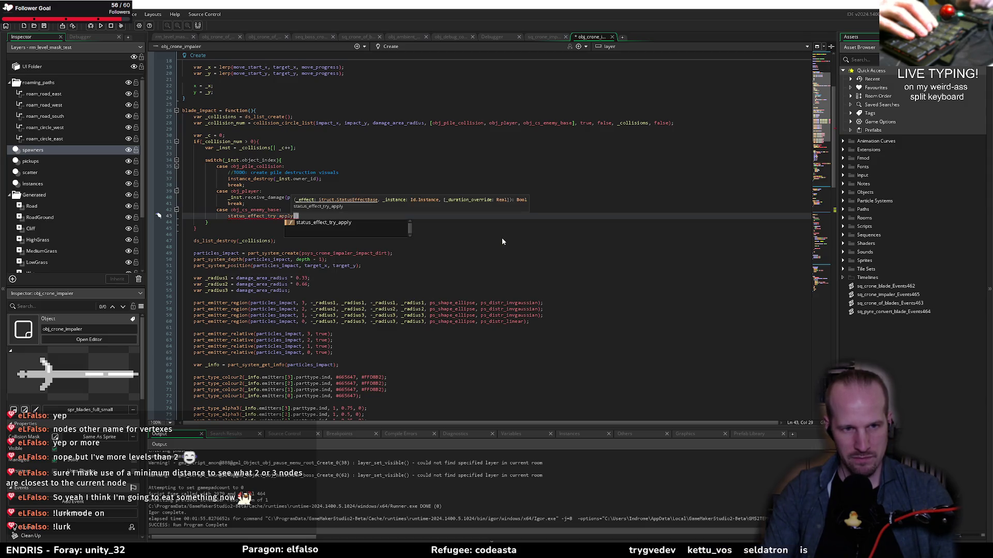
- Search the whole project for every use of status_effect_try_apply
double_click(277, 216)
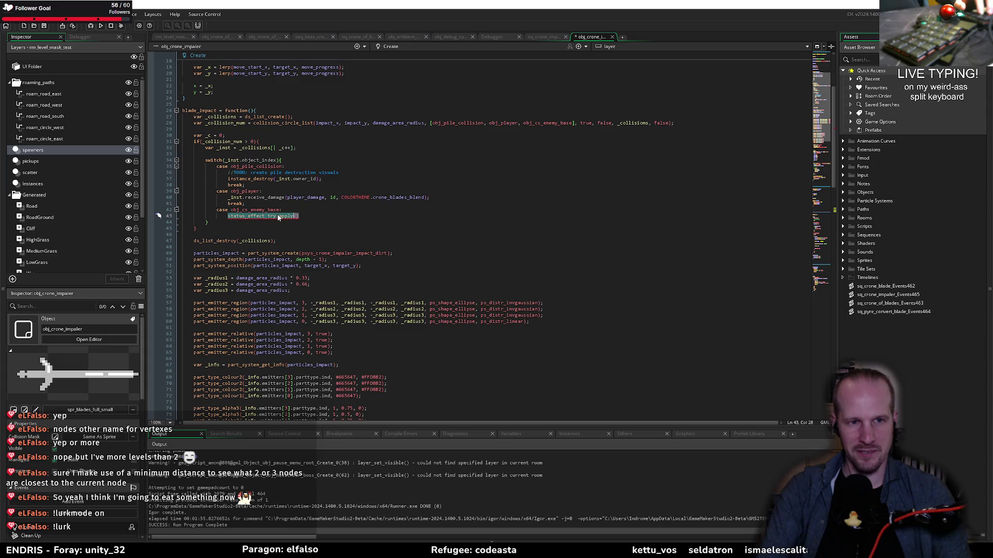
key(ctrl+shift+f)
key(Return)
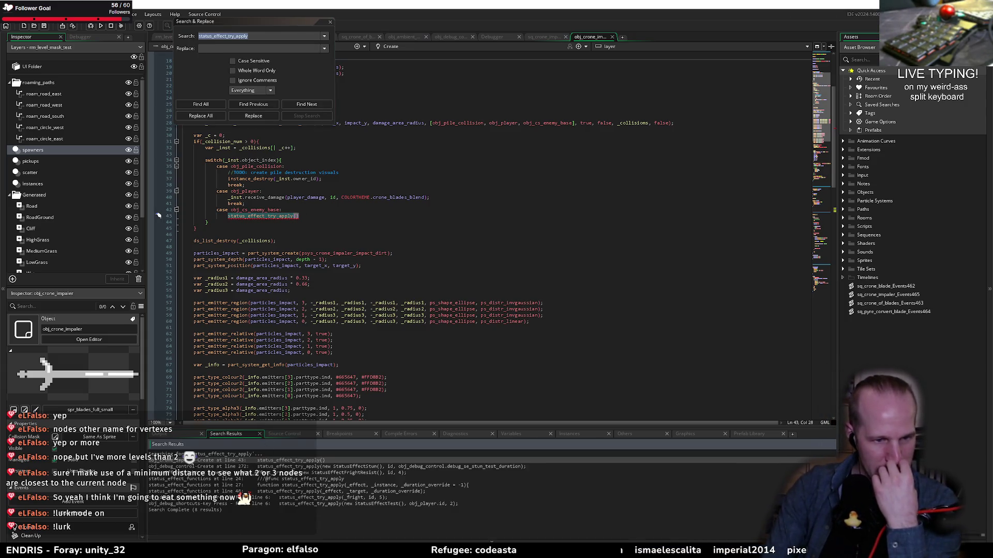
- Open obj_pyre_fright through asset search 'pyre_' and close Search & Replace
click(275, 327)
key(ctrl+t)
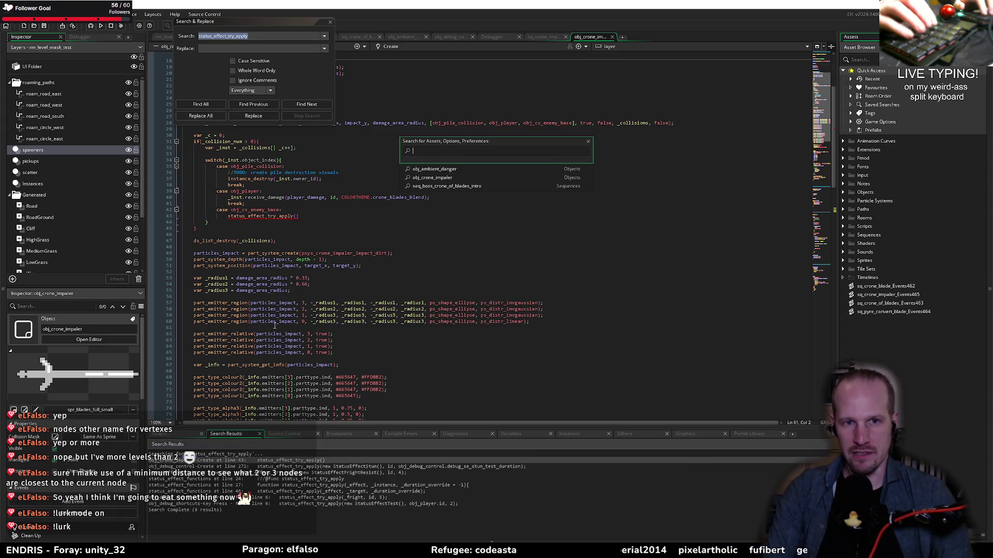
text(pyre_)
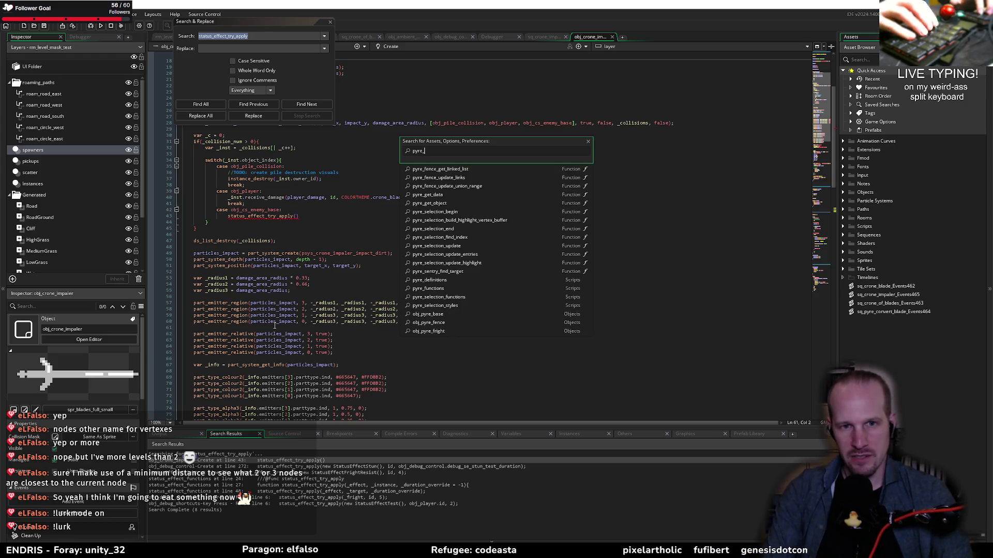
key(Down)
key(Down)
key(Down)
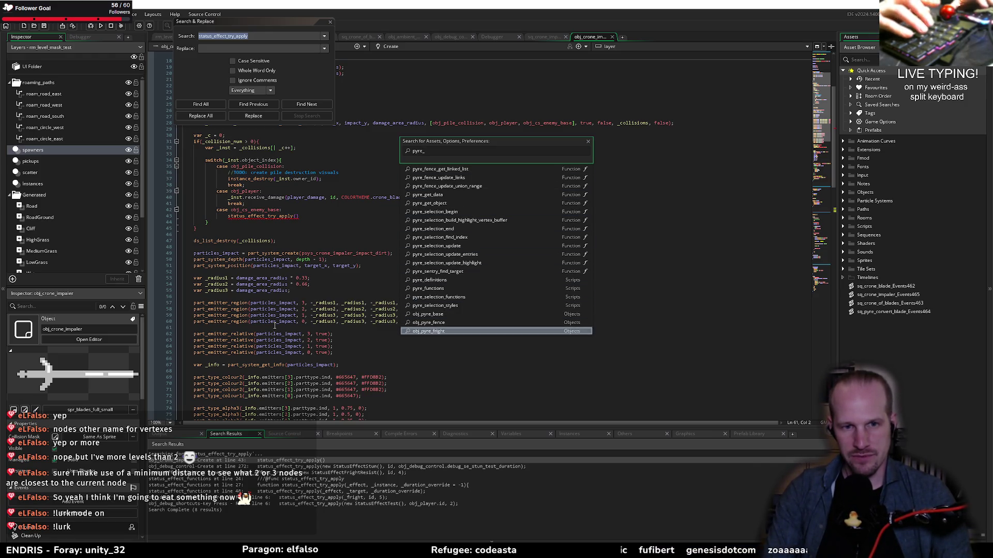
key(Return)
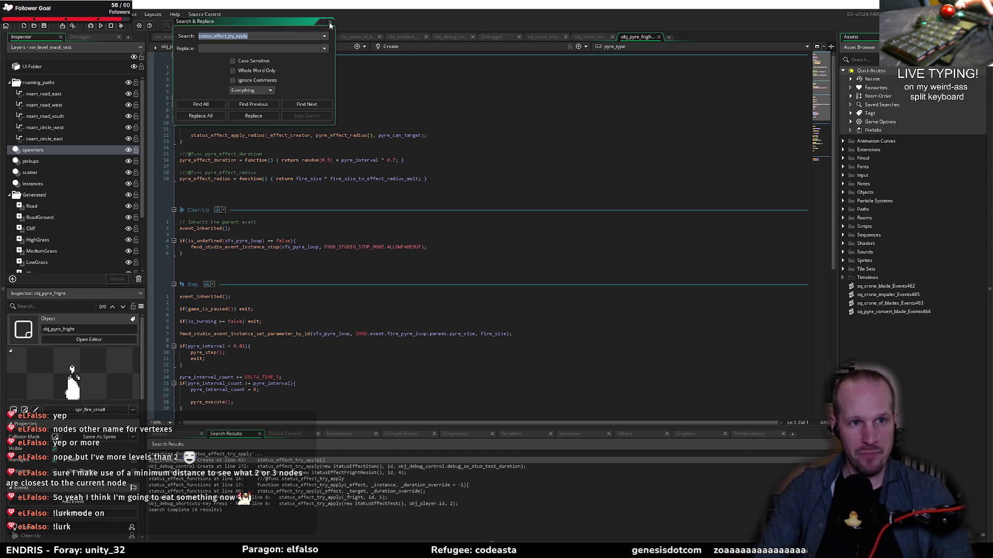
click(330, 24)
- Check its _effect_creator argument, then jump to the status_effect_apply_radius definition
click(292, 136)
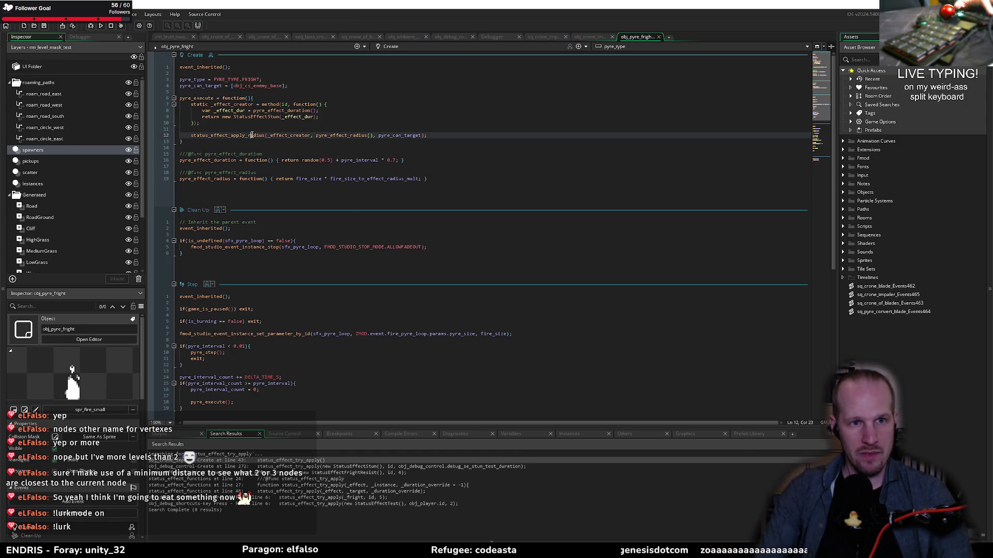
double_click(285, 136)
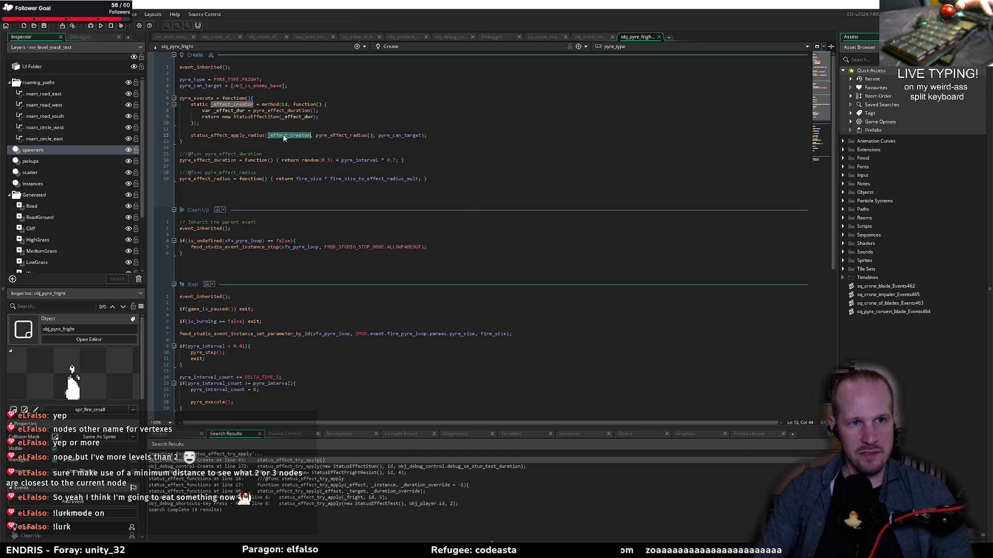
middle_click(233, 136)
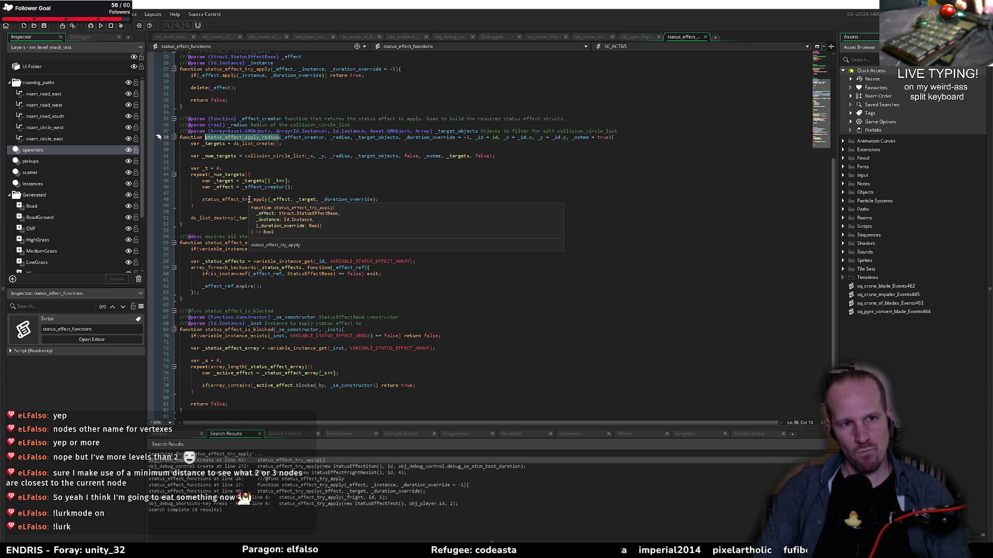
- Jump to the status_effect_try_apply definition and add a new line after its header
middle_click(245, 200)
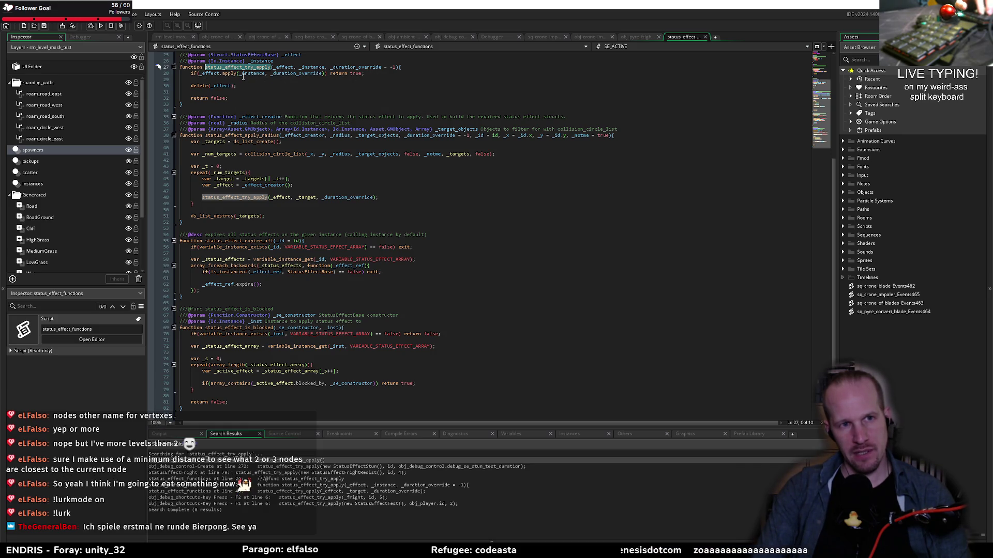
double_click(208, 74)
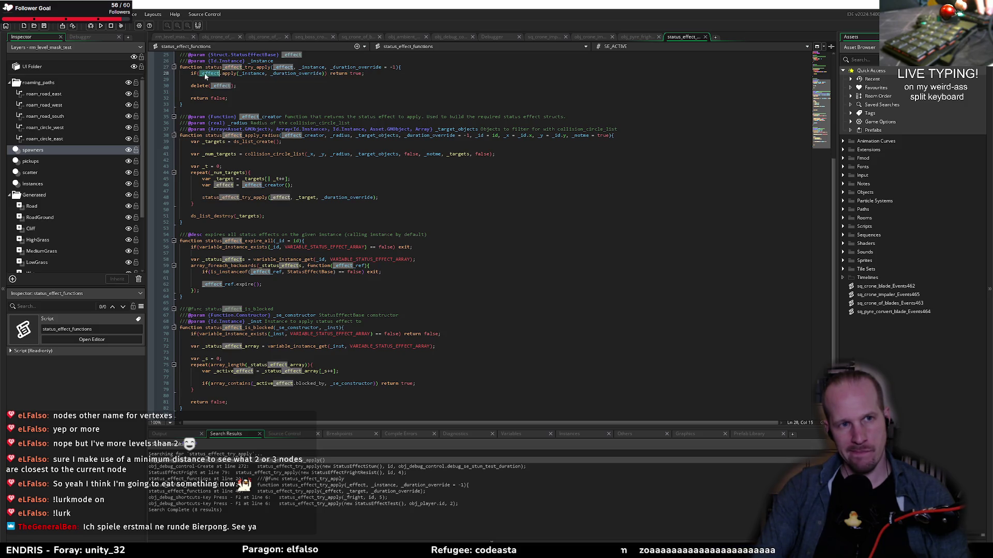
click(188, 103)
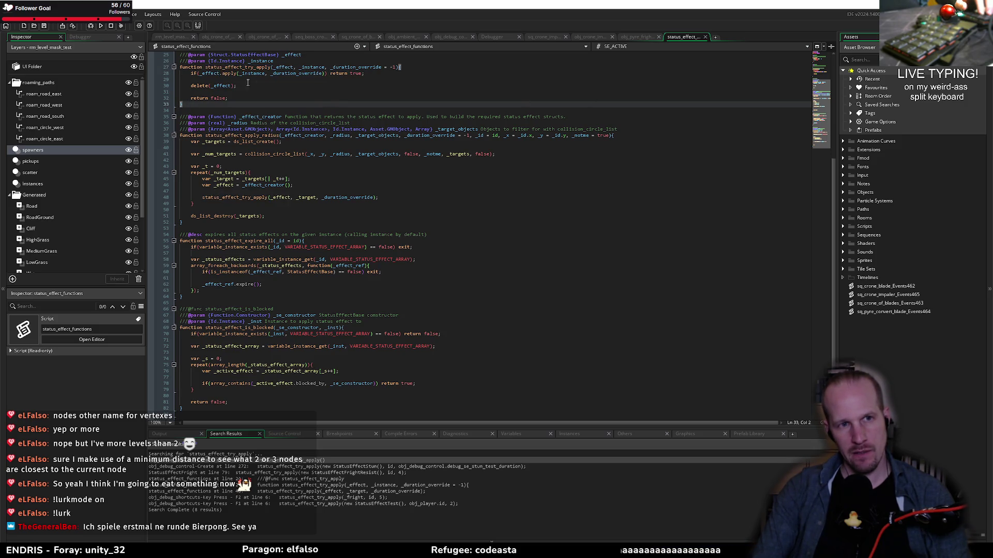
click(440, 67)
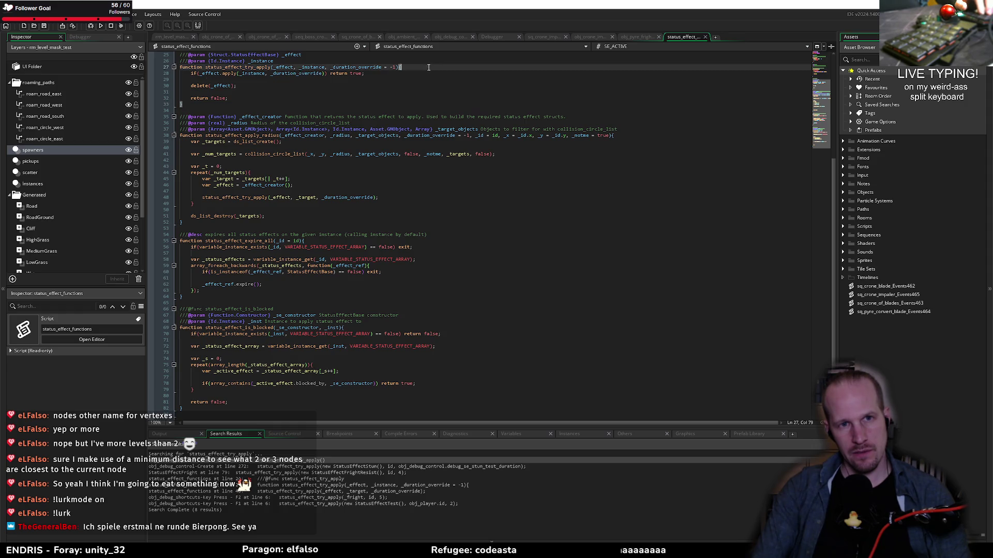
key(Return)
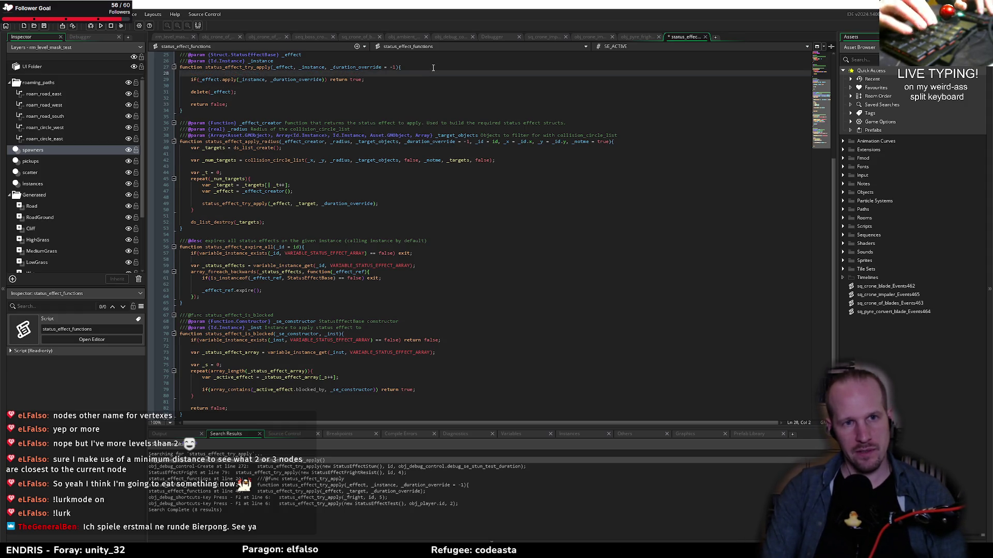
- Start the guard if(is_callable(_effect) with a second, unfinished is_ condition
text(if()
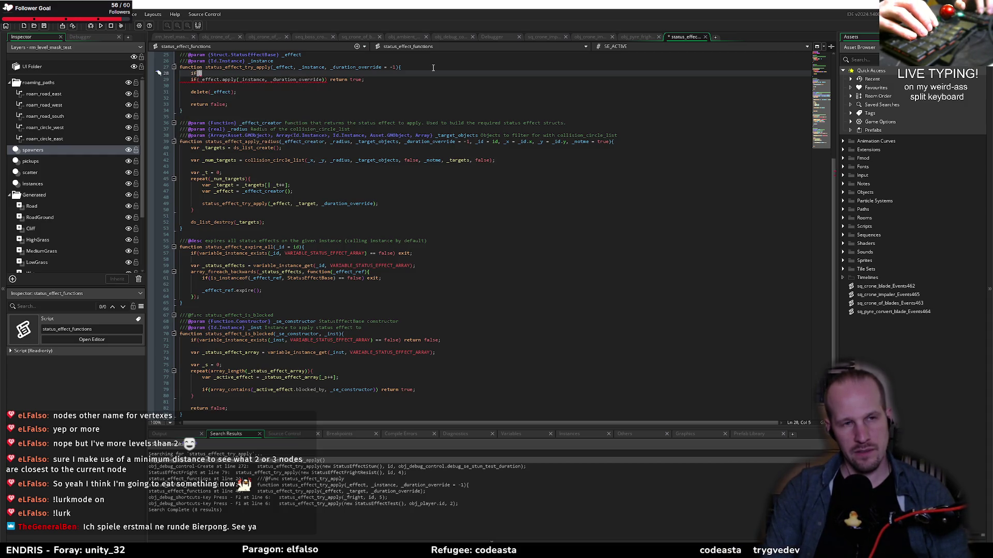
text(is_)
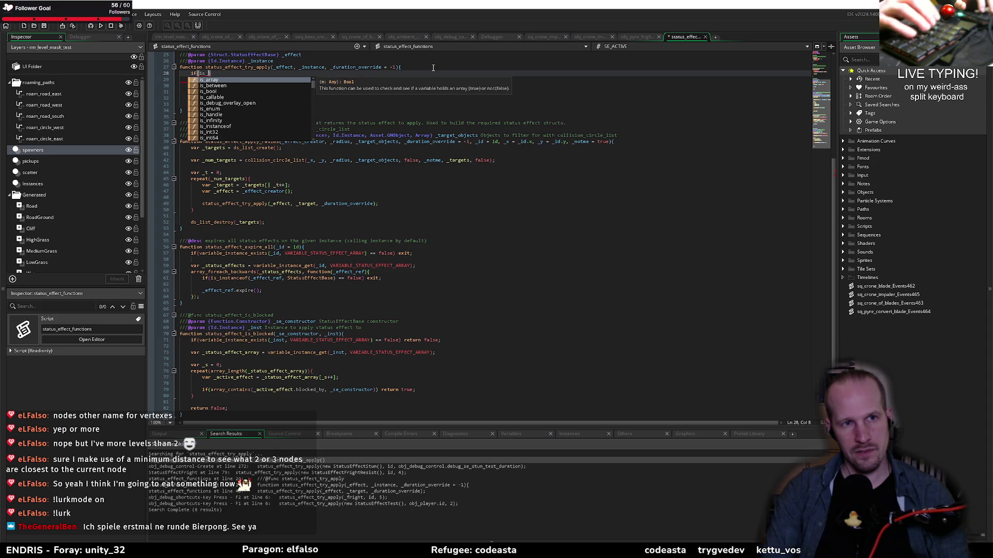
text(fu)
key(BackSpace)
key(BackSpace)
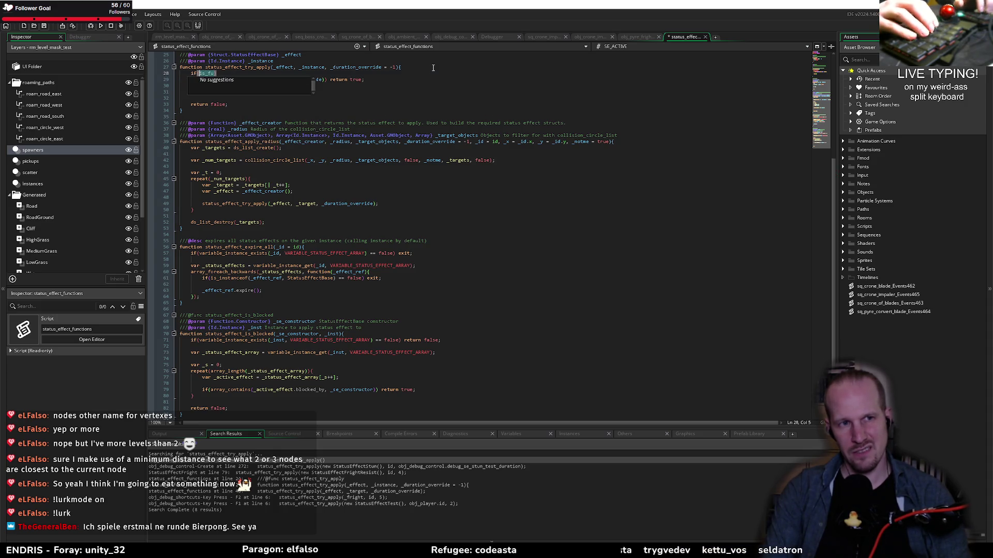
text(callable(_effect)
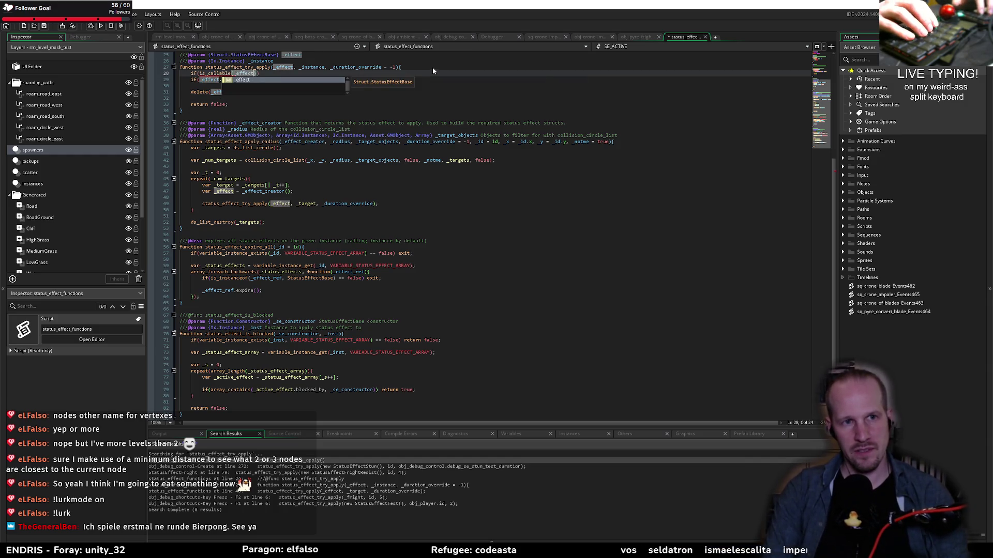
text())
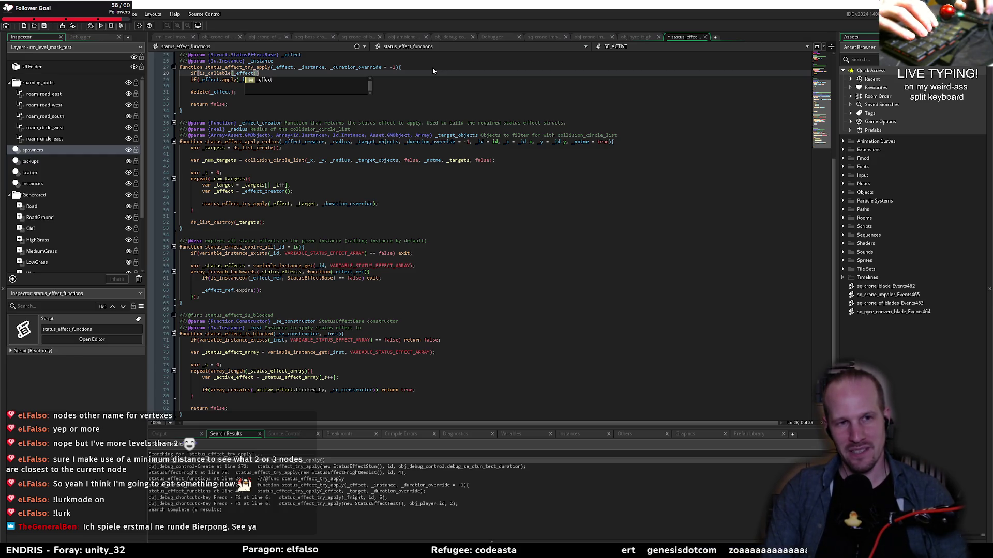
text( && is_cons)
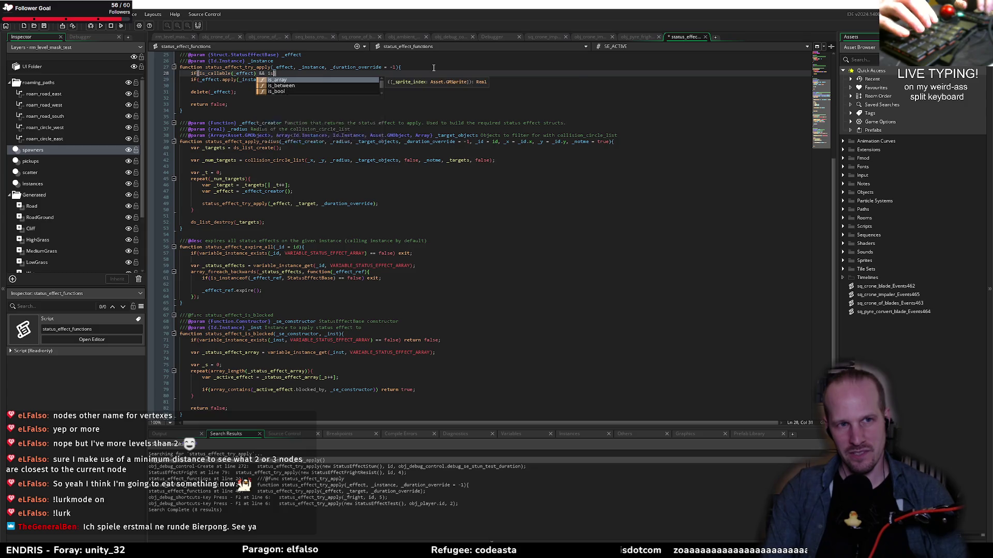
key(ctrl+shift+Left)
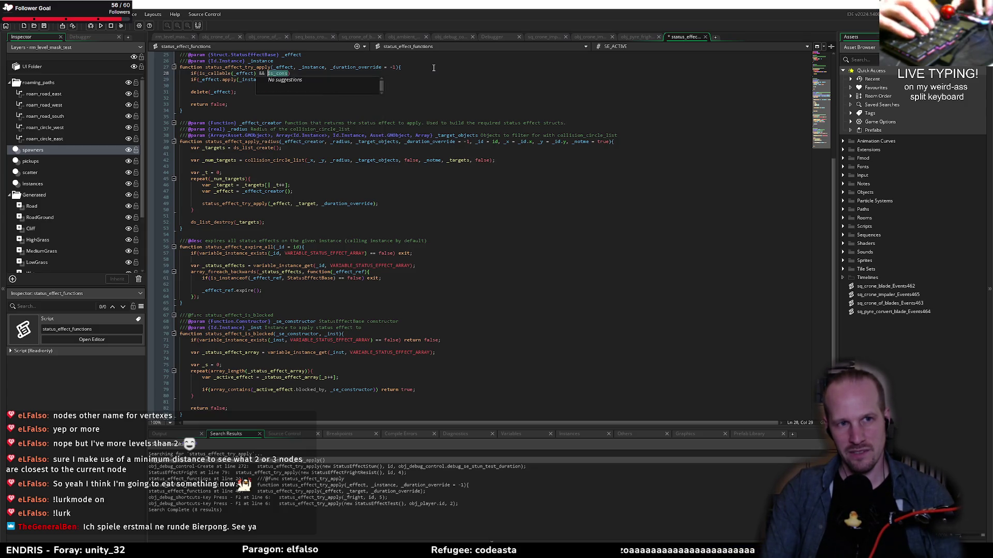
text(struct_)
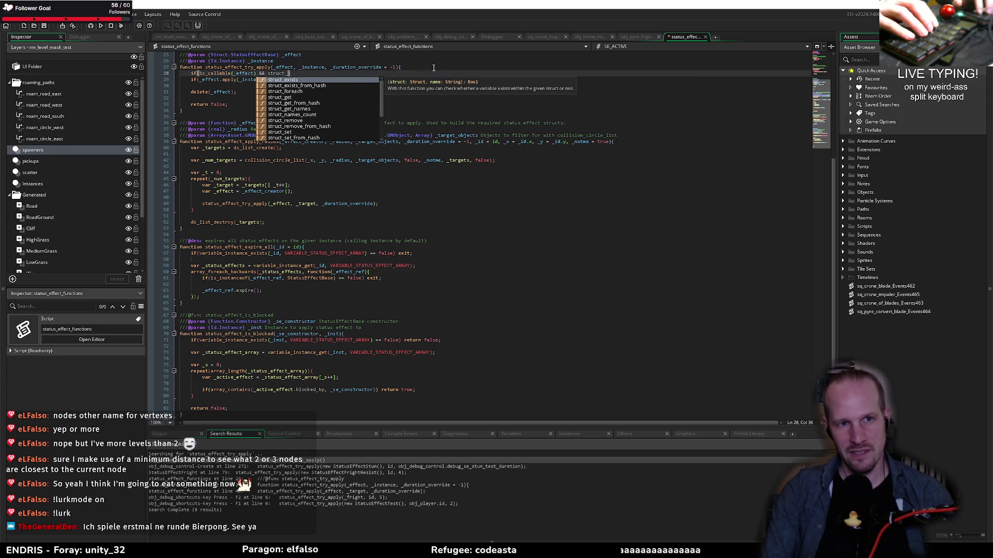
text(is)
key(ctrl+BackSpace)
text(is_str)
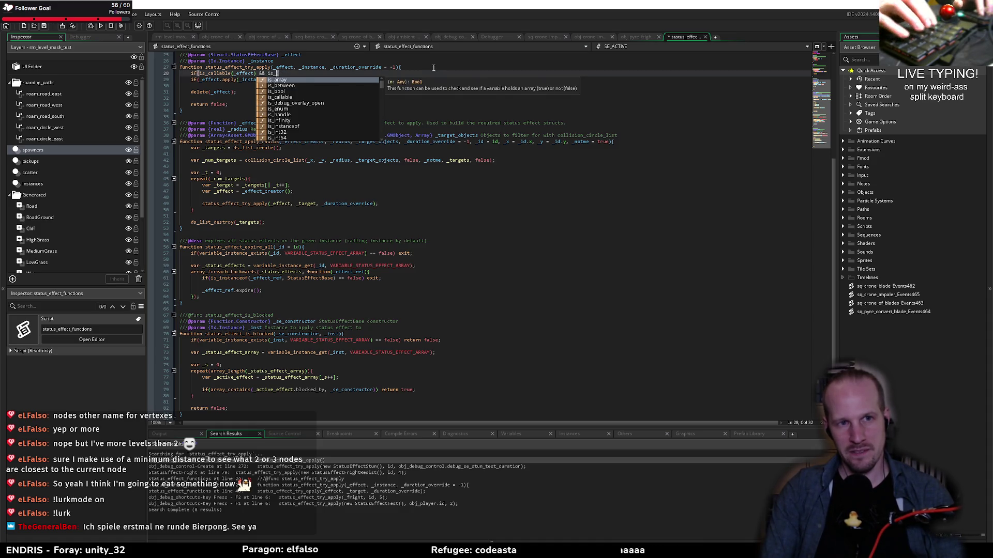
key(BackSpace)
key(BackSpace)
key(BackSpace)
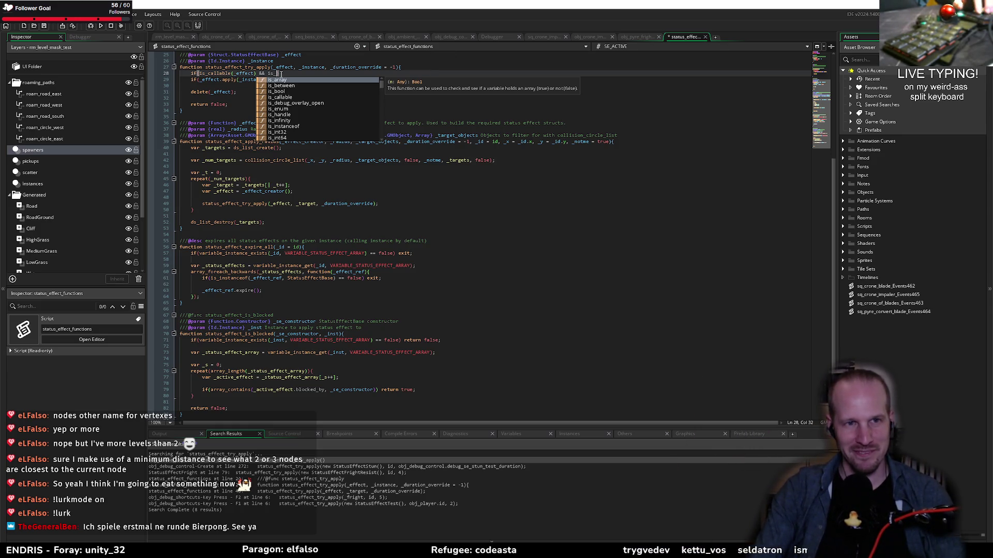
key(Escape)
key(alt+Tab)
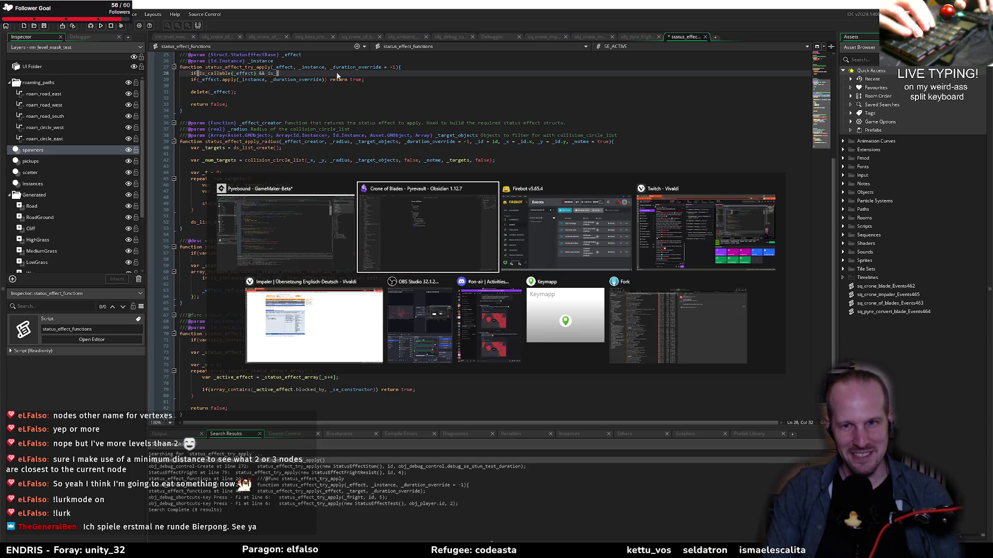
- In Vivaldi, web-search 'gamemaker check if a function is a constructor'
key(alt+Tab)
key(alt+Tab)
key(alt+Tab)
key(alt+Tab)
key(alt+shift+Tab)
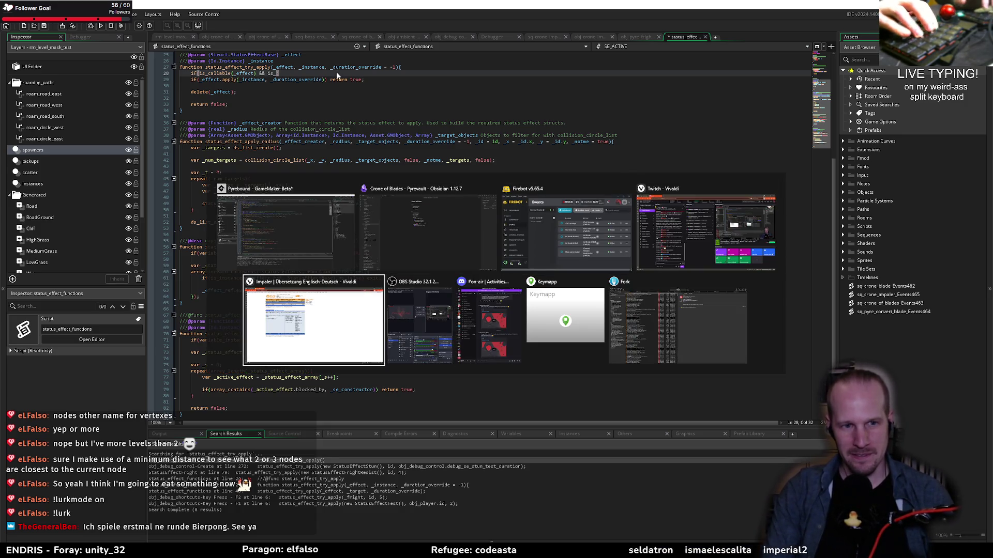
key(ctrl+t)
text(gamem)
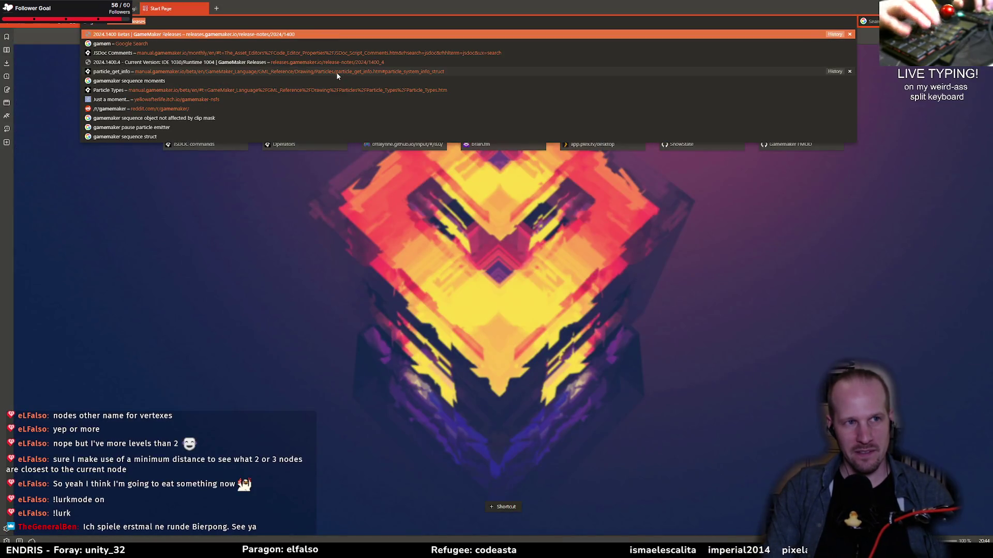
text(aker check if a fu)
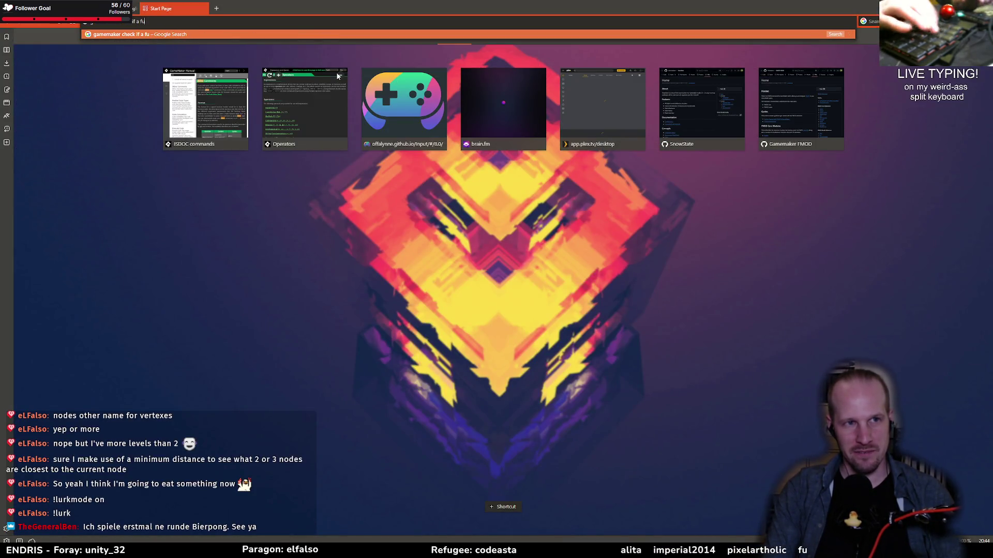
text(nction is a constructor)
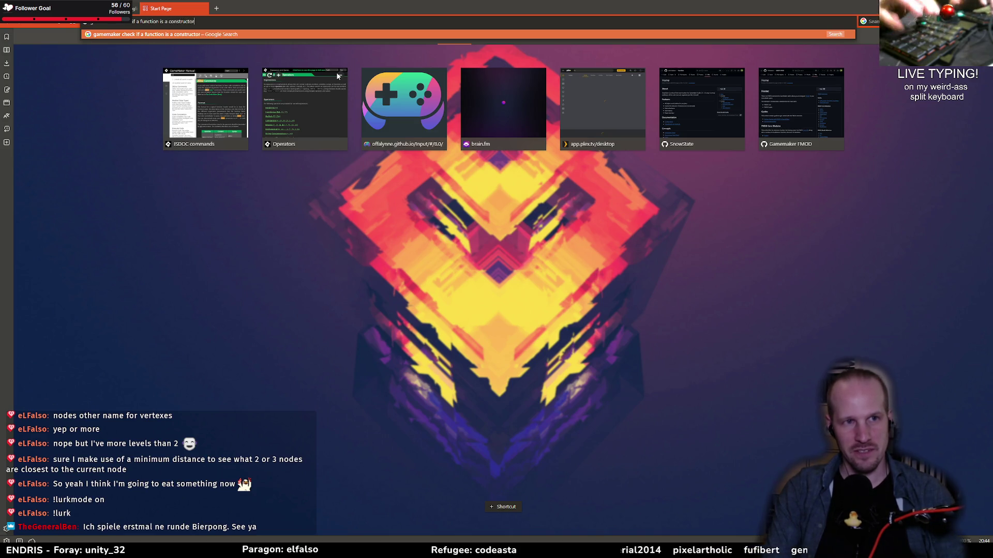
key(Return)
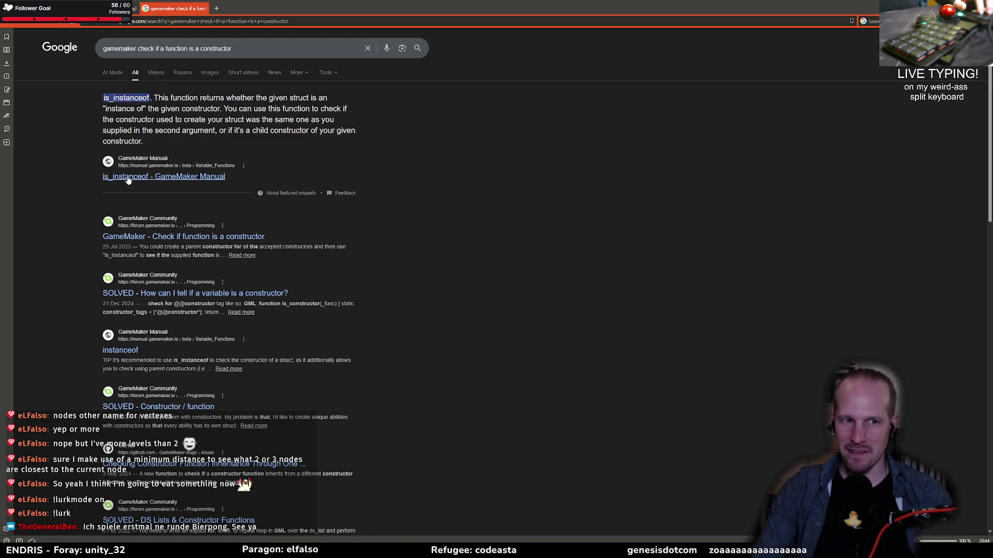
- Read the 'Check if function is a constructor' forum thread, then return to GameMaker
click(155, 237)
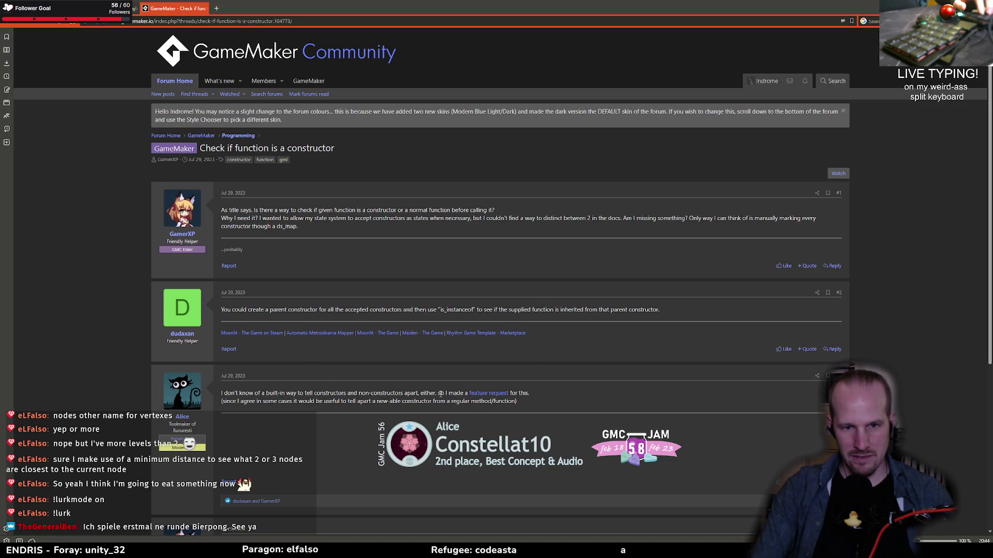
scroll(307, 388, down, 3)
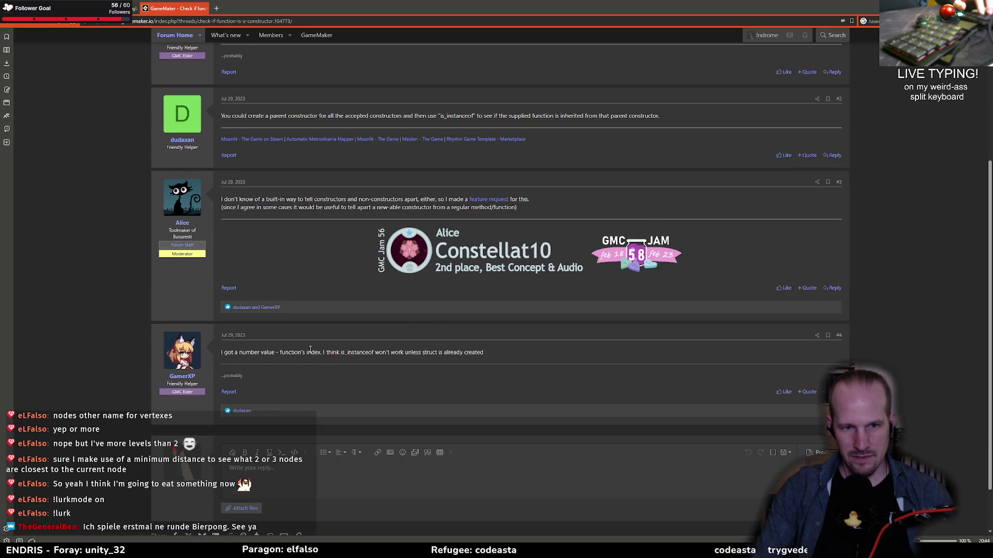
drag(484, 354, 280, 353)
click(328, 356)
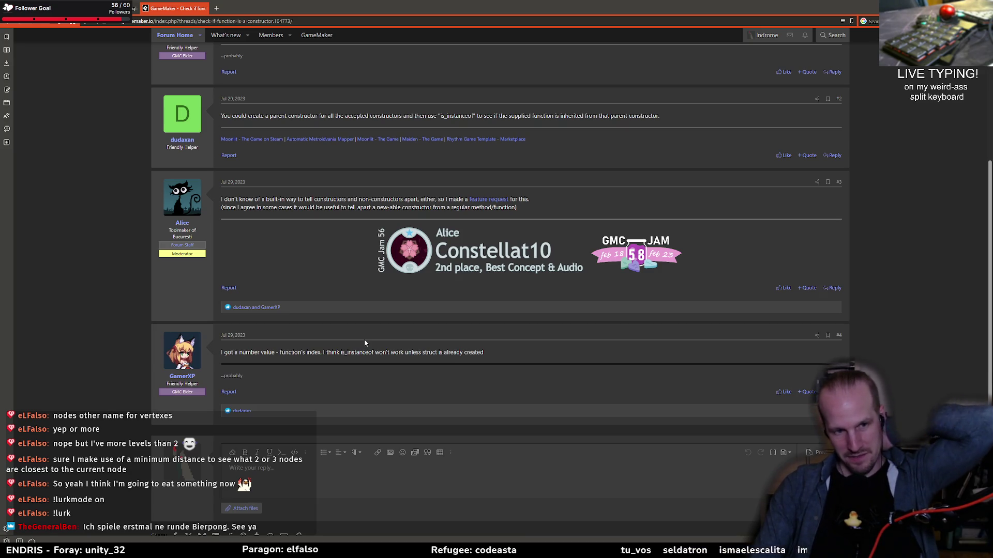
mouse_move(151, 554)
key(alt+Tab)
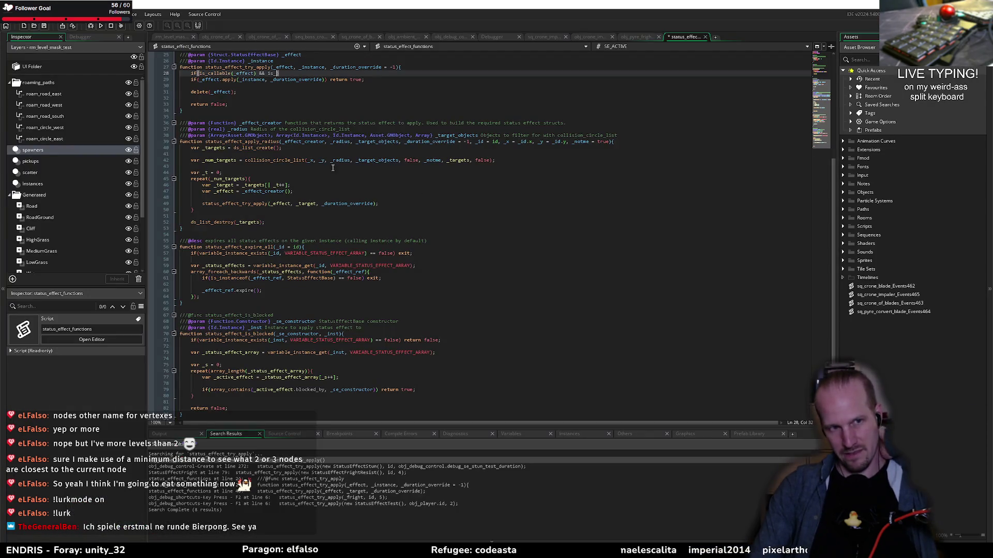
- Drop the stray is_ and open the is_callable(_effect) block with var _effect_struct = _effect()
key(ctrl+Left)
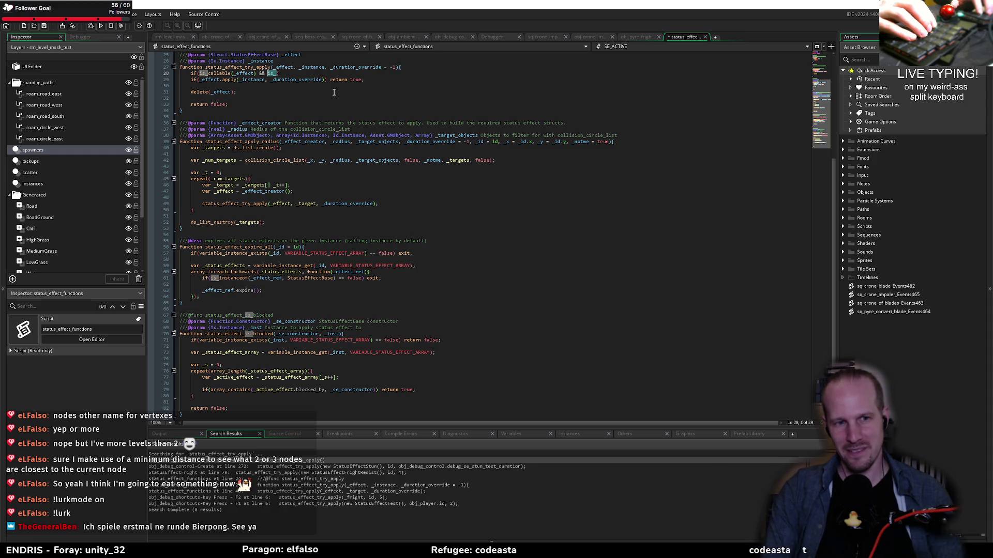
key(BackSpace)
key(BackSpace)
key(BackSpace)
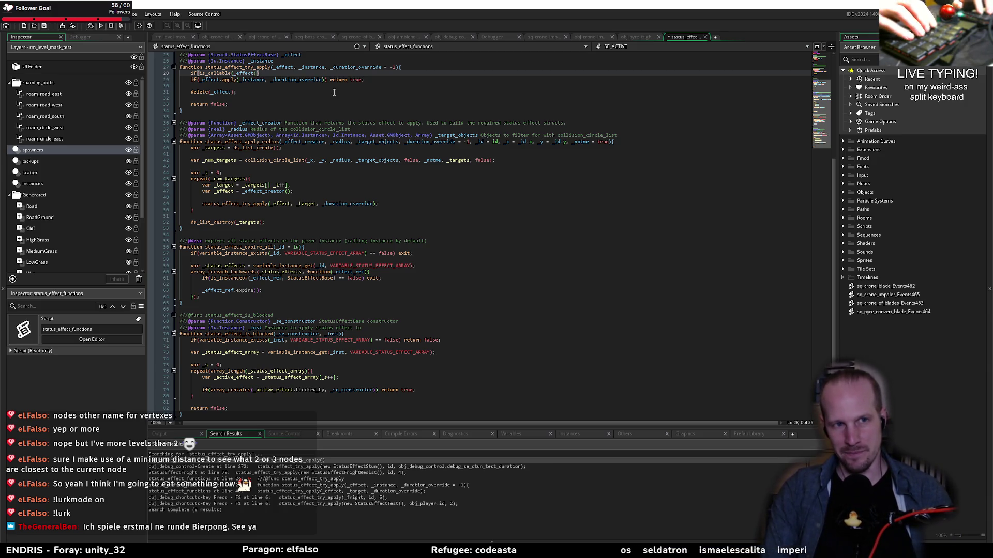
text(){)
key(Return)
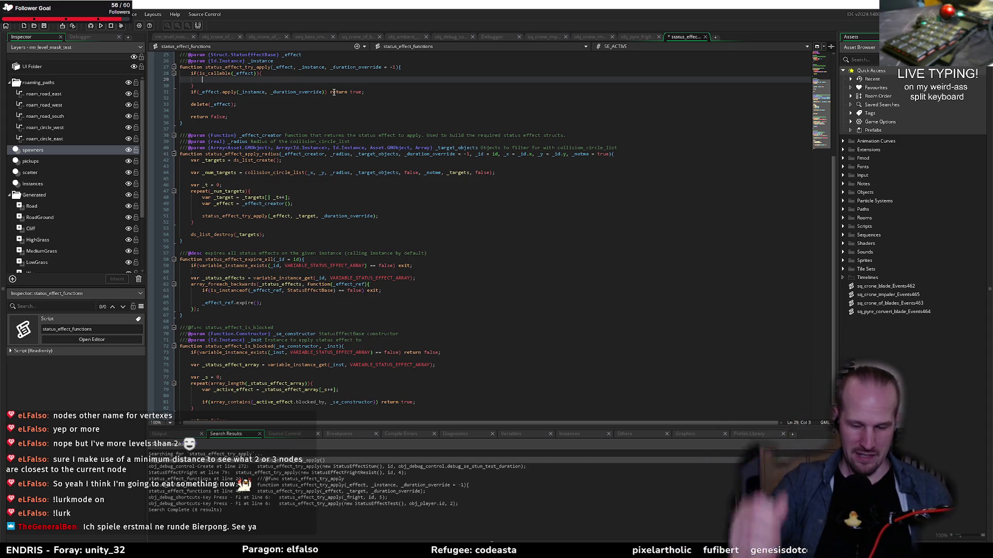
text(var)
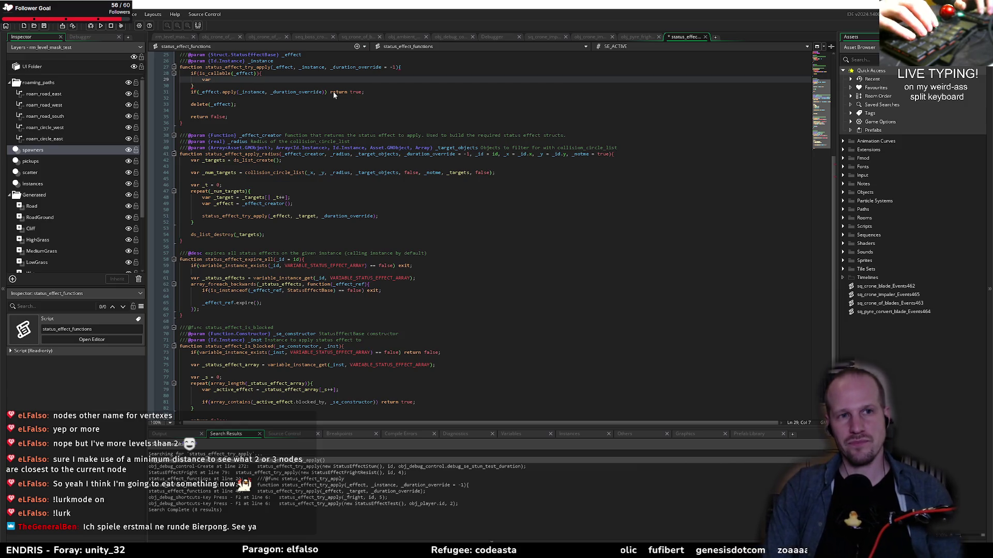
text( _effect)
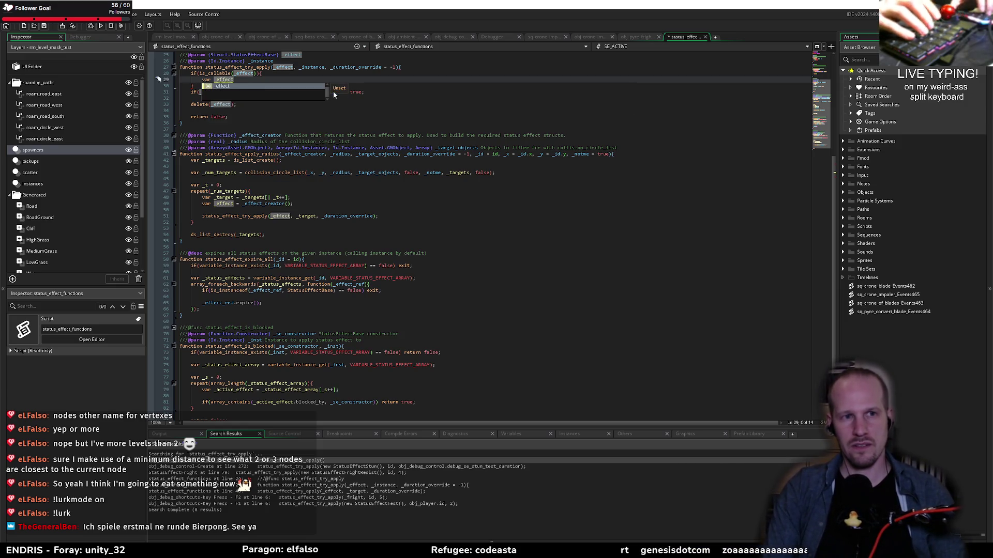
text(_struct = )
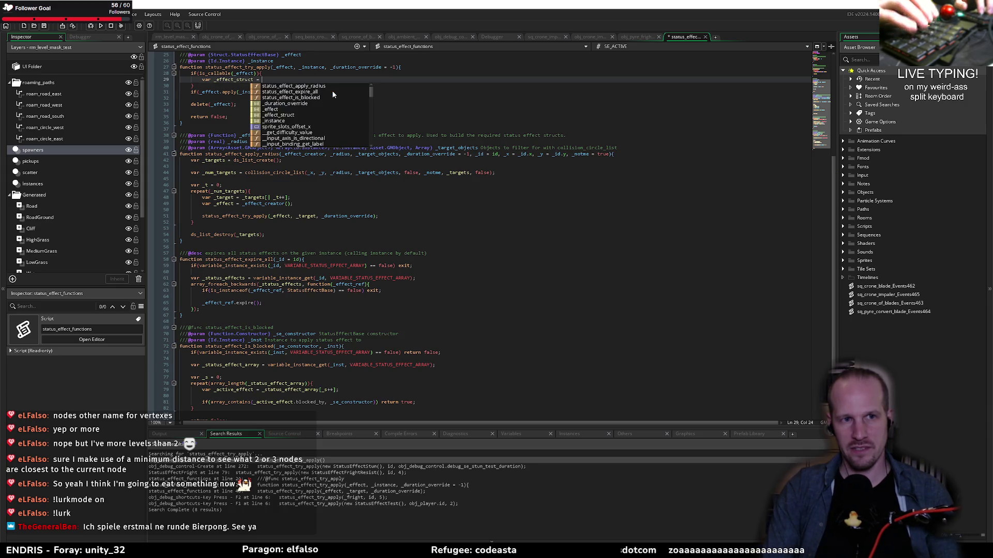
text(_effect()
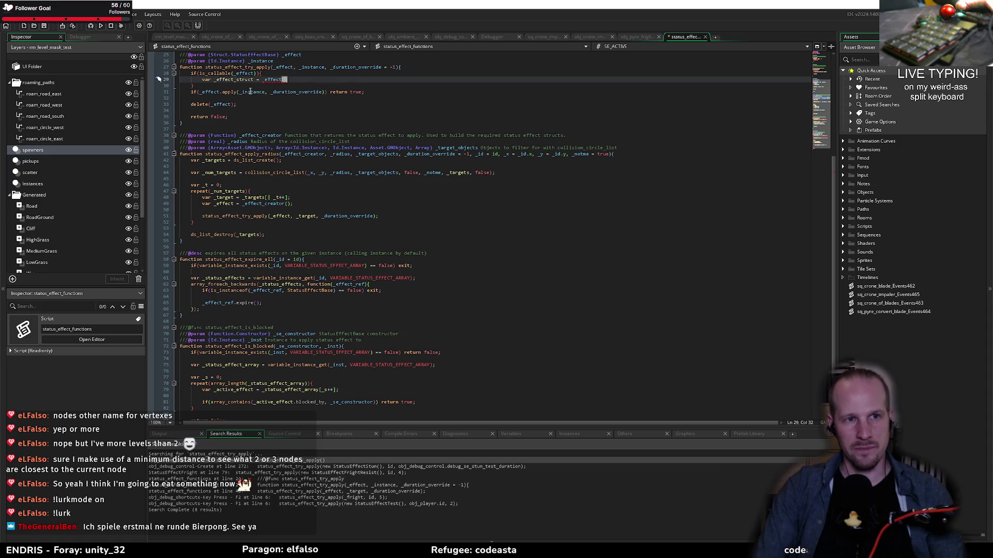
- Check the effect parameter's documented type and search assets for 'status effect'
click(262, 60)
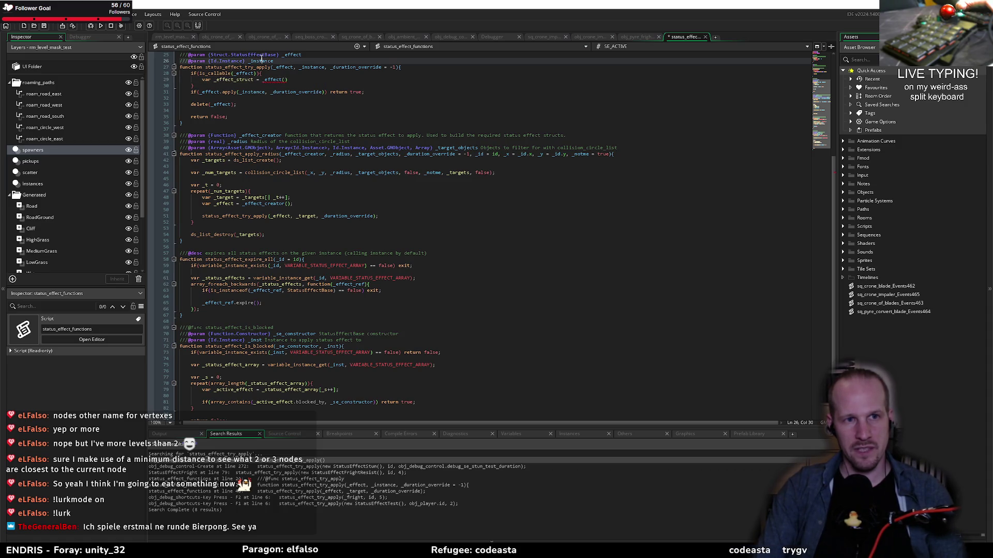
key(ctrl+t)
text(statu)
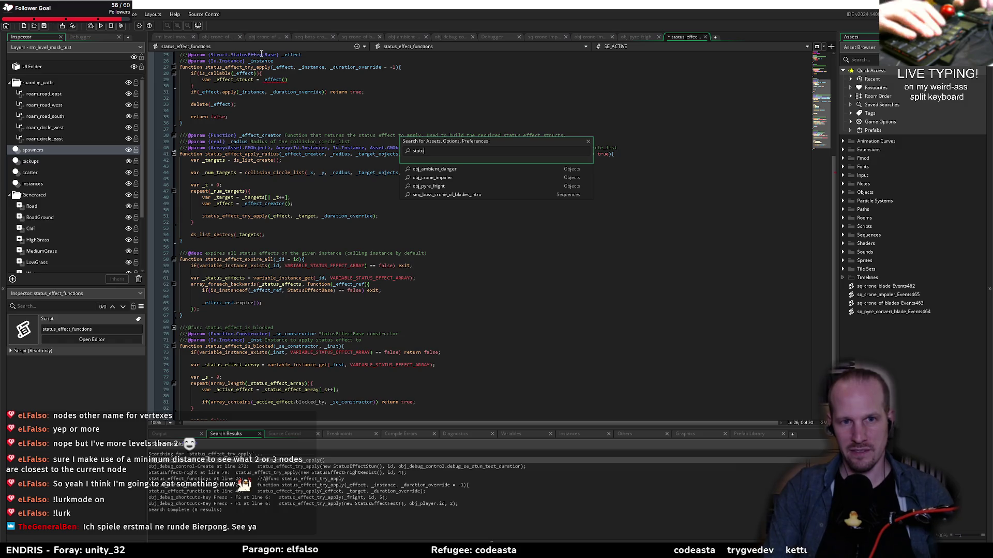
text(s effect)
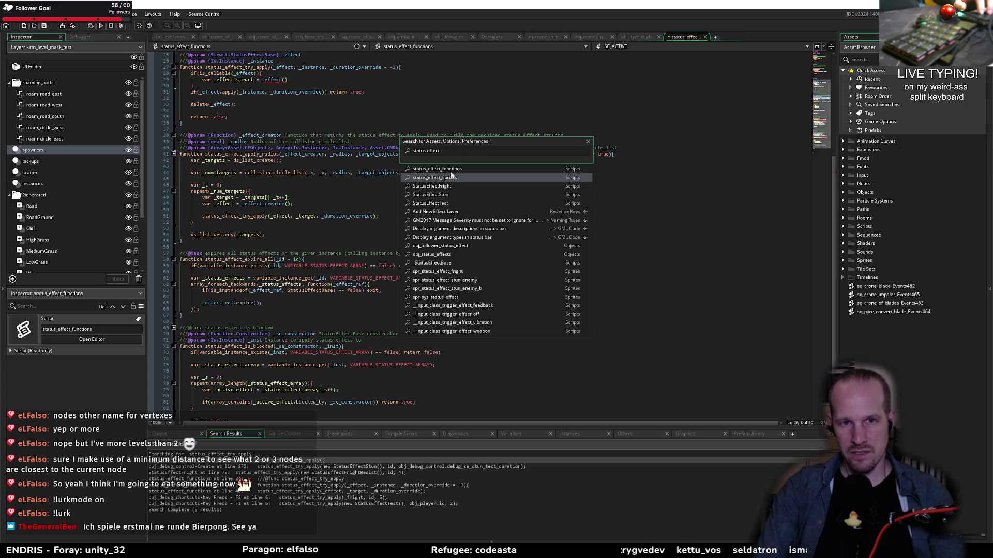
key(Escape)
click(337, 92)
scroll(274, 194, up, 5)
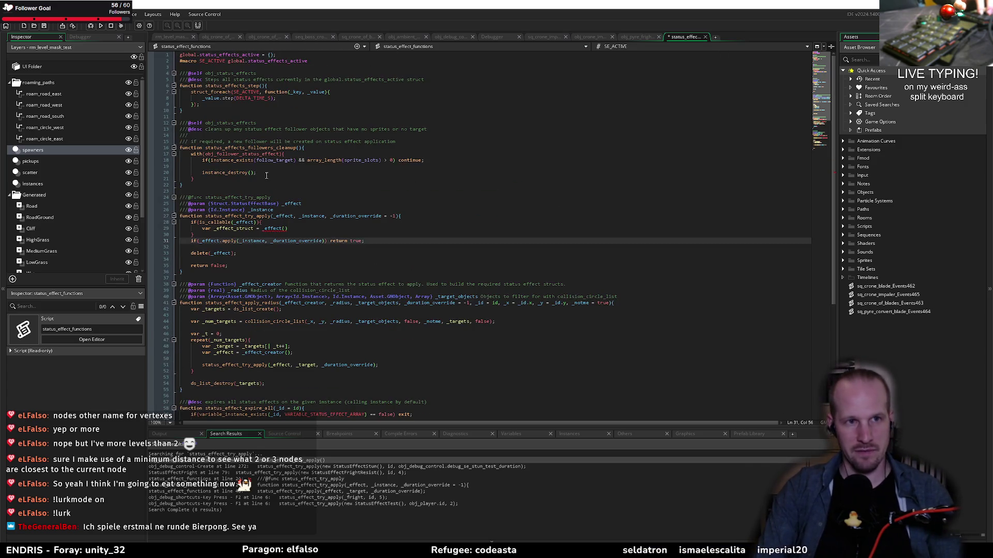
scroll(283, 141, down, 6)
key(ctrl+t)
text(statu)
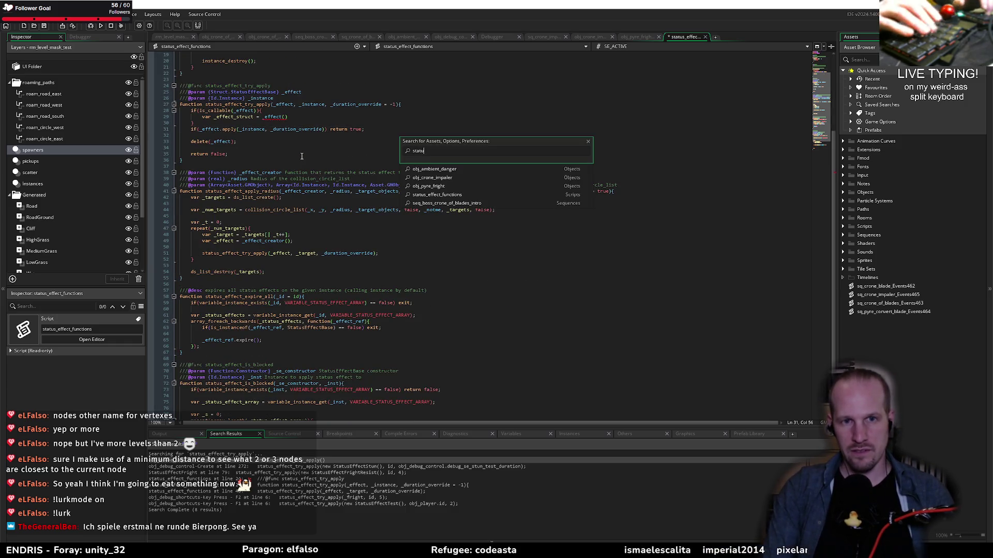
text(seffbase)
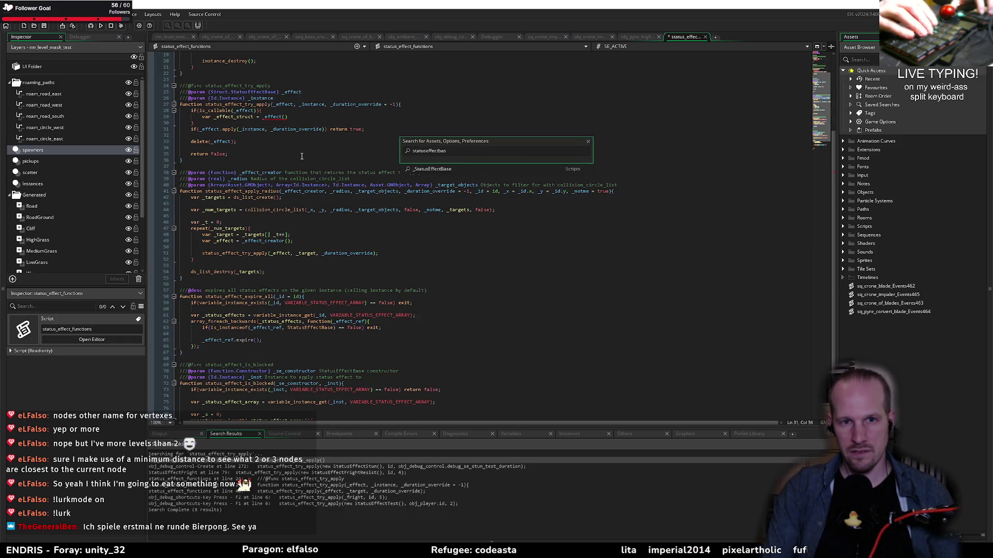
key(Return)
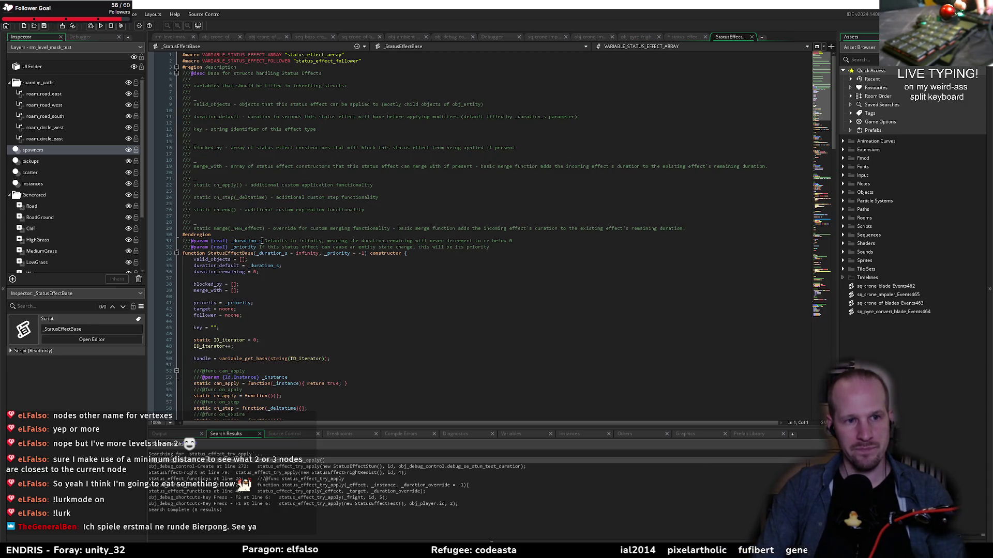
click(264, 247)
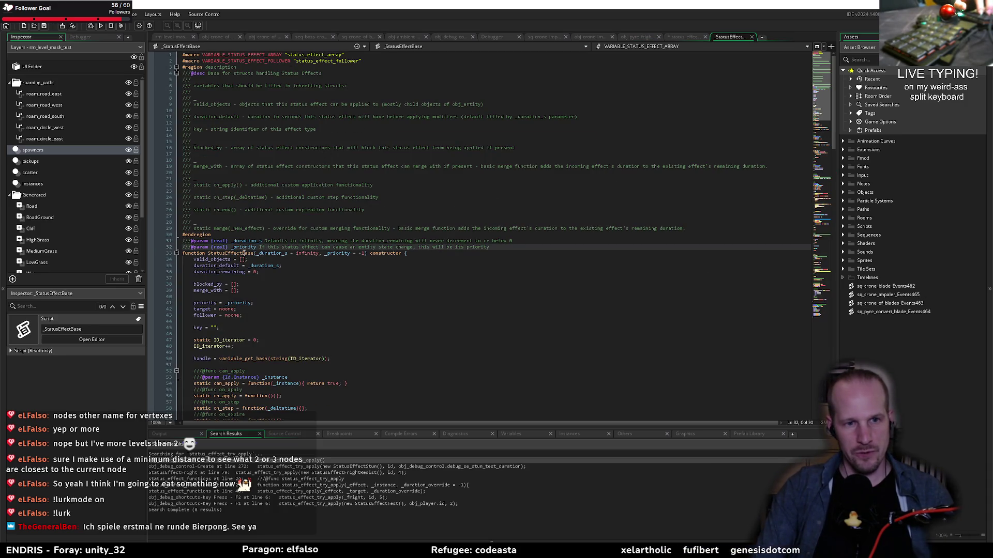
double_click(273, 253)
double_click(228, 253)
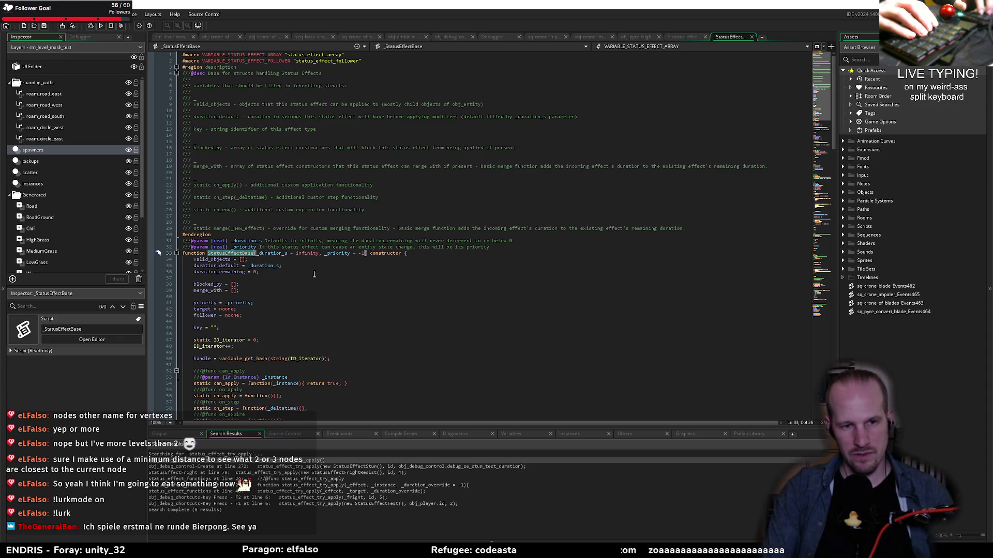
key(ctrl+t)
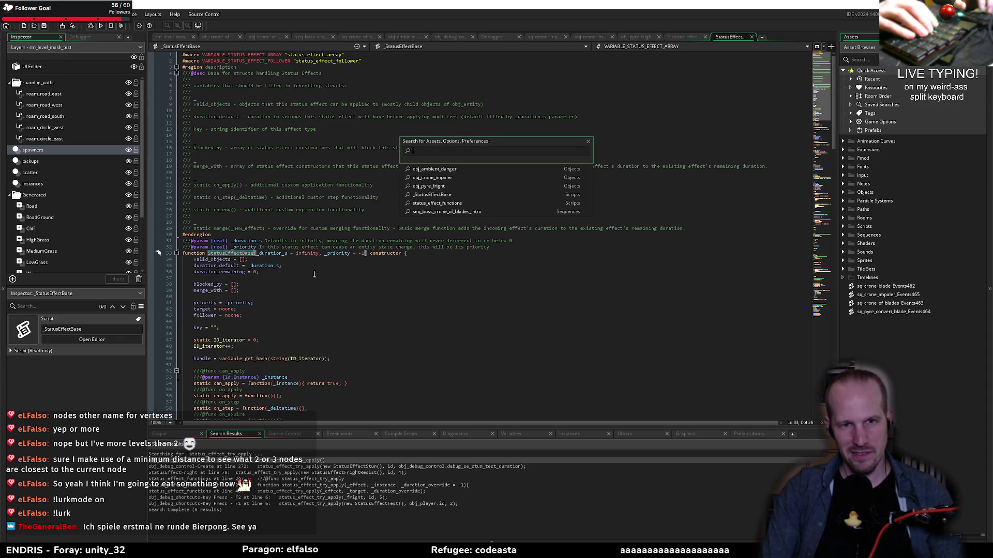
text(status effect)
key(Down)
key(Down)
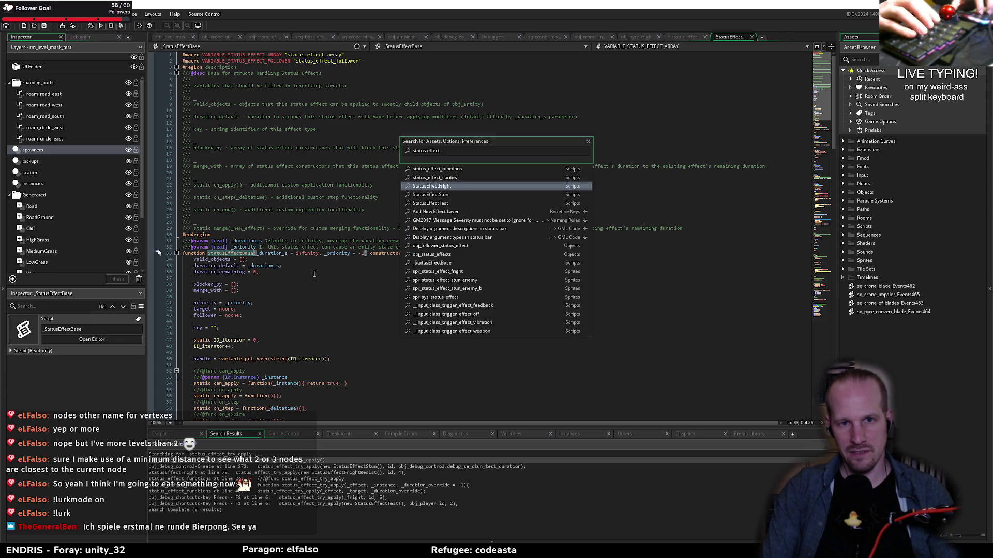
key(Down)
key(Return)
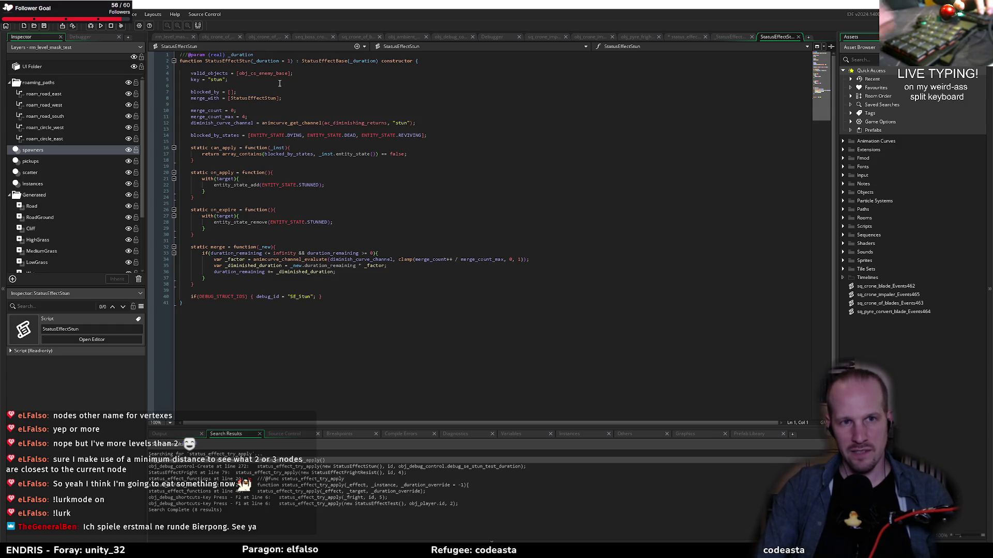
key(ctrl+t)
text(statuseffec)
key(Down)
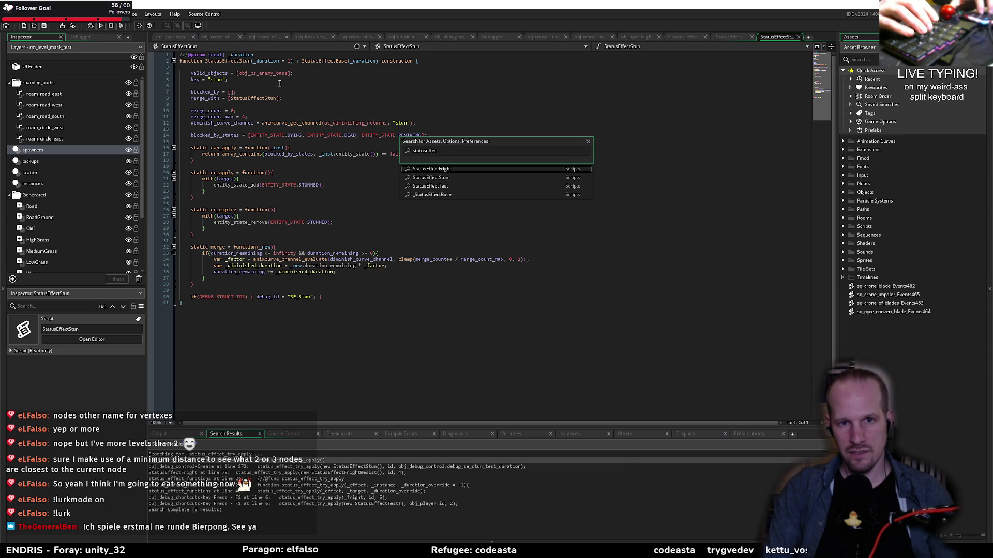
key(Down)
key(Down)
key(Down)
key(Up)
key(Up)
key(Up)
key(Return)
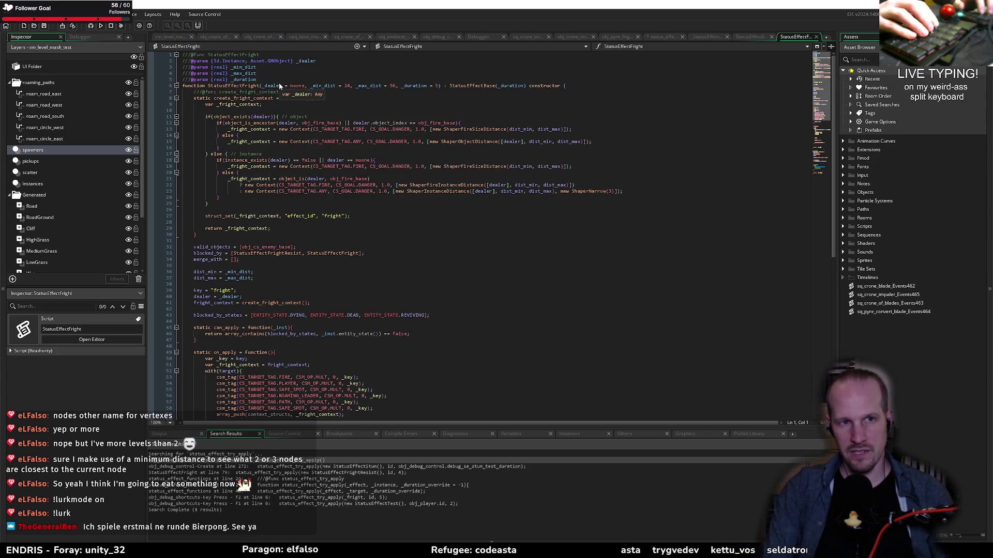
double_click(279, 86)
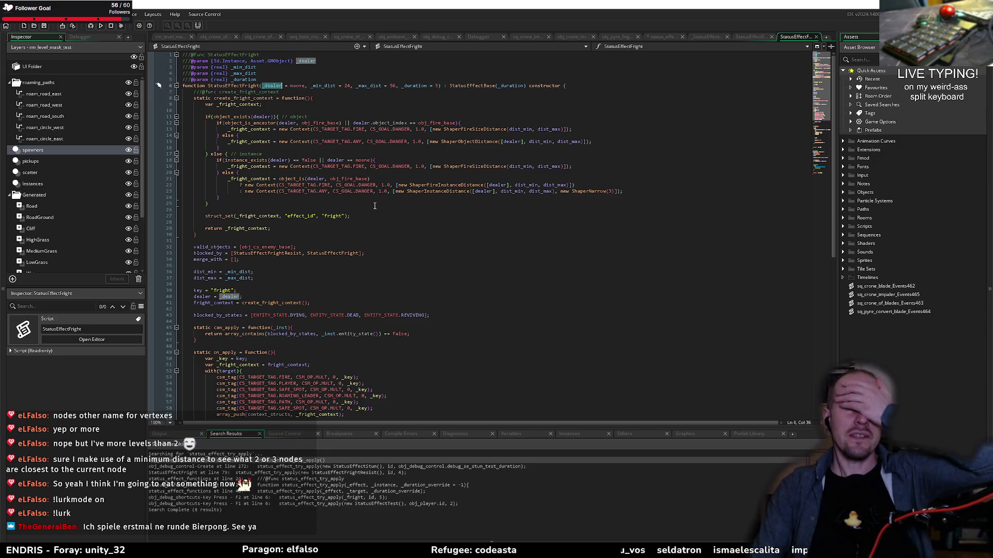
middle_click(797, 39)
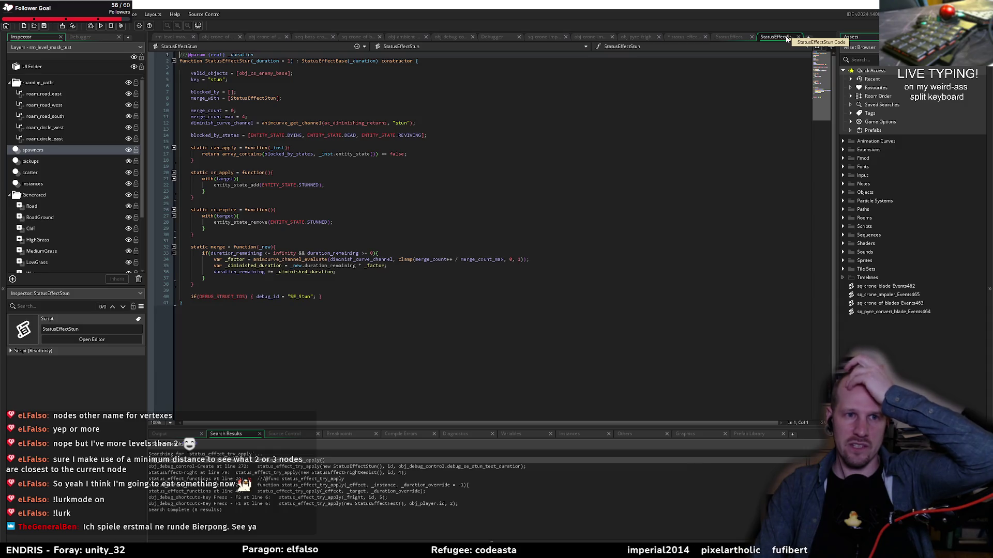
middle_click(787, 39)
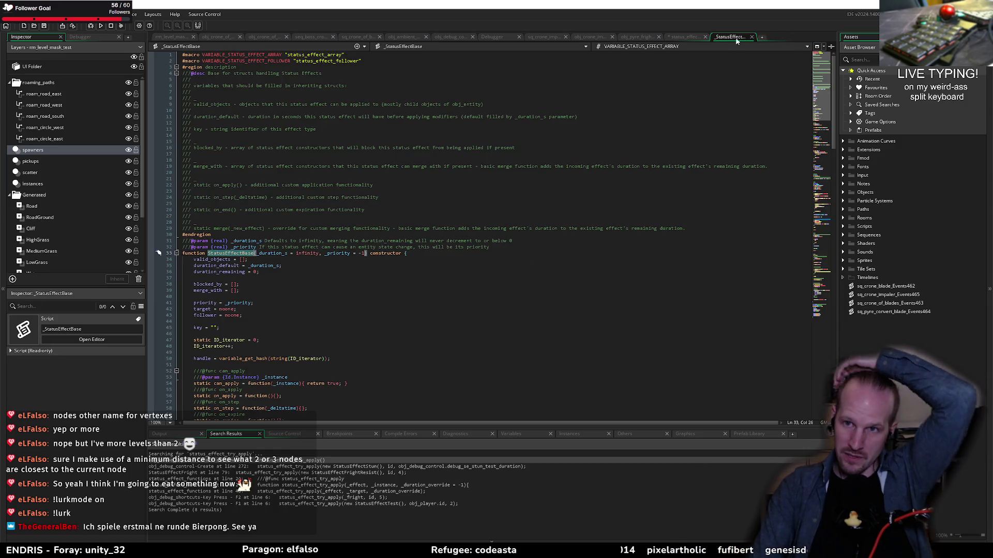
middle_click(724, 37)
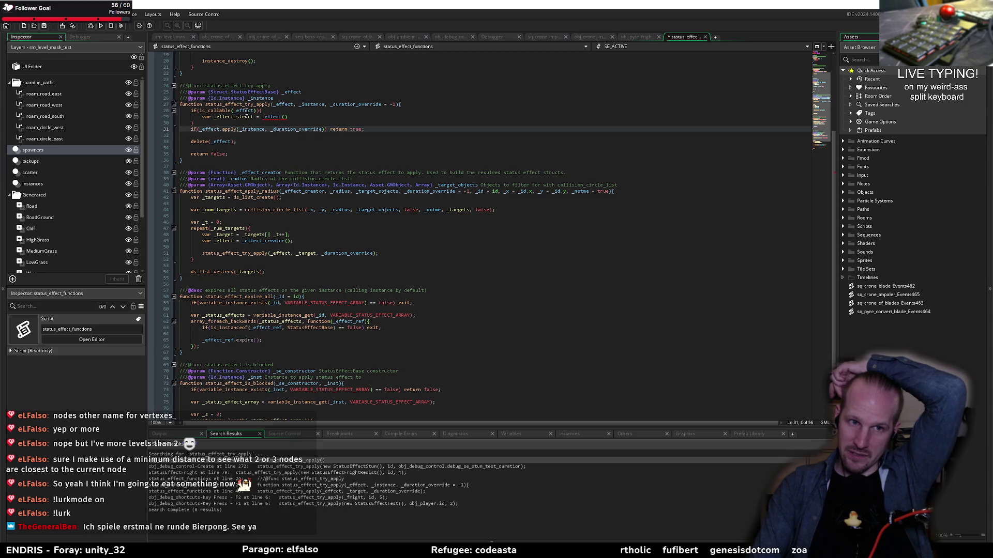
- Remove the new is_callable block, then save and close status_effect_functions
drag(214, 125, 169, 110)
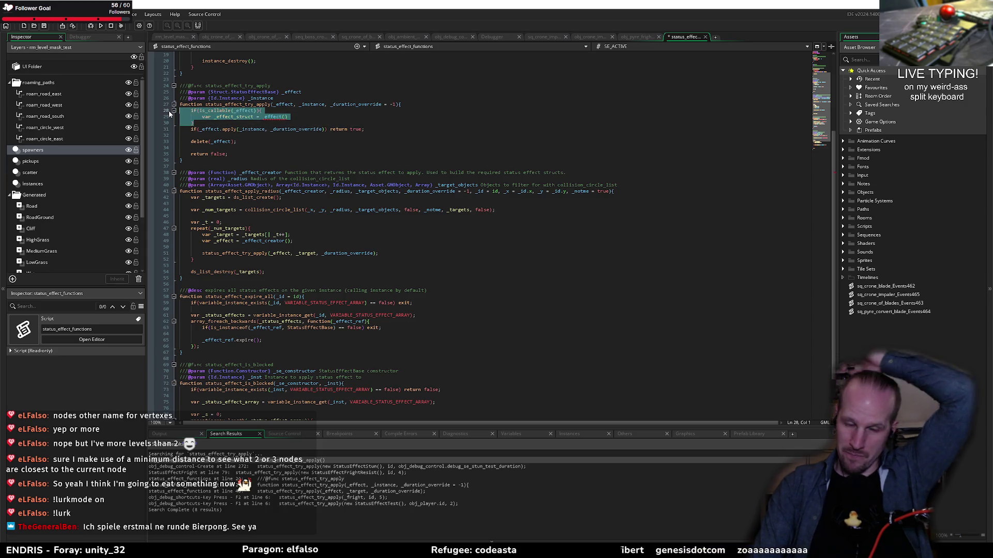
key(BackSpace)
key(ctrl+s)
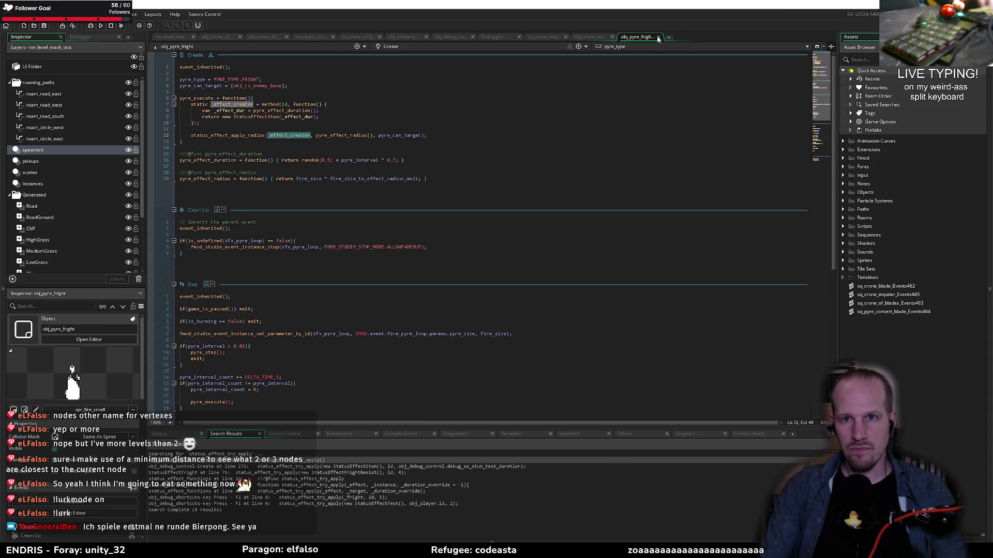
middle_click(687, 37)
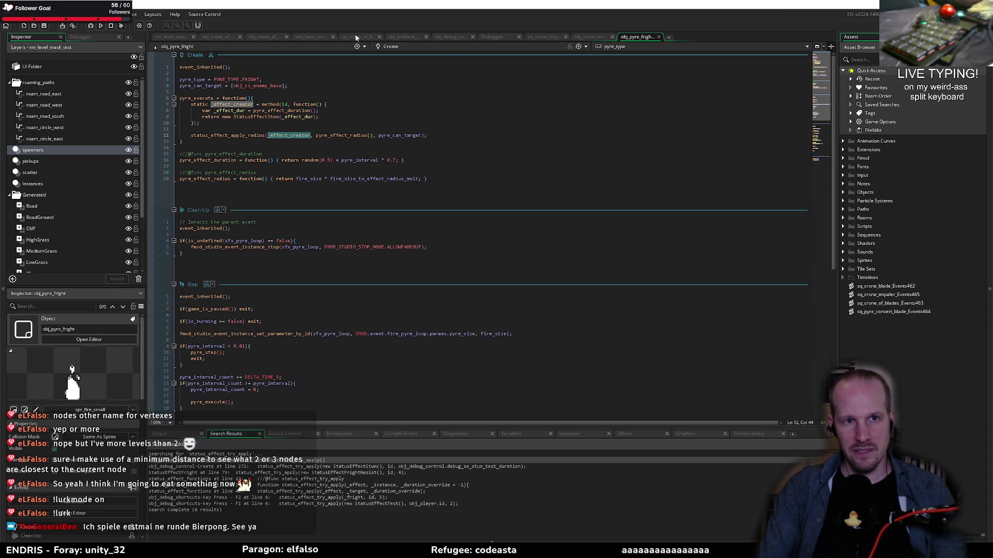
- Go to obj_crone_impaler's Create code at the enemy case's status_effect_try_apply line
click(310, 35)
click(261, 37)
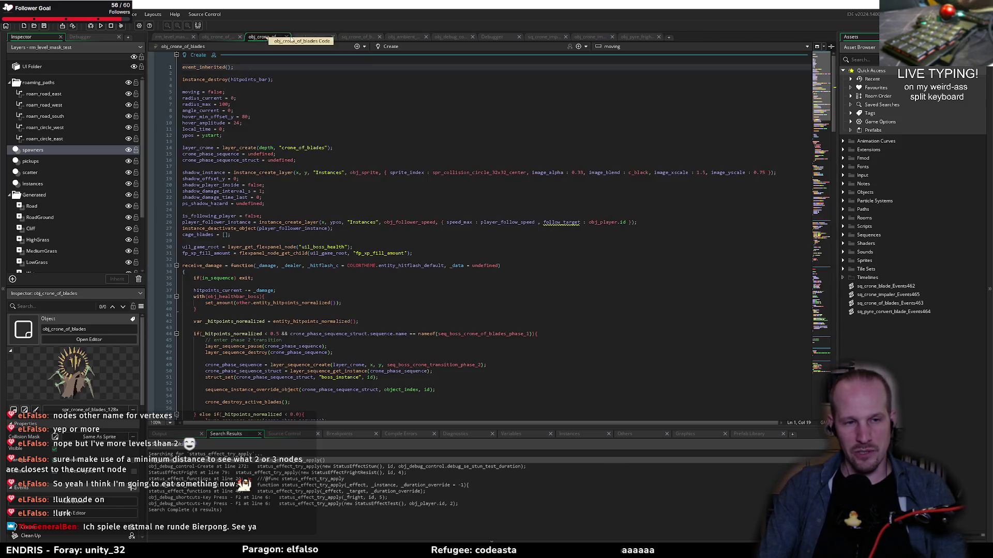
click(401, 36)
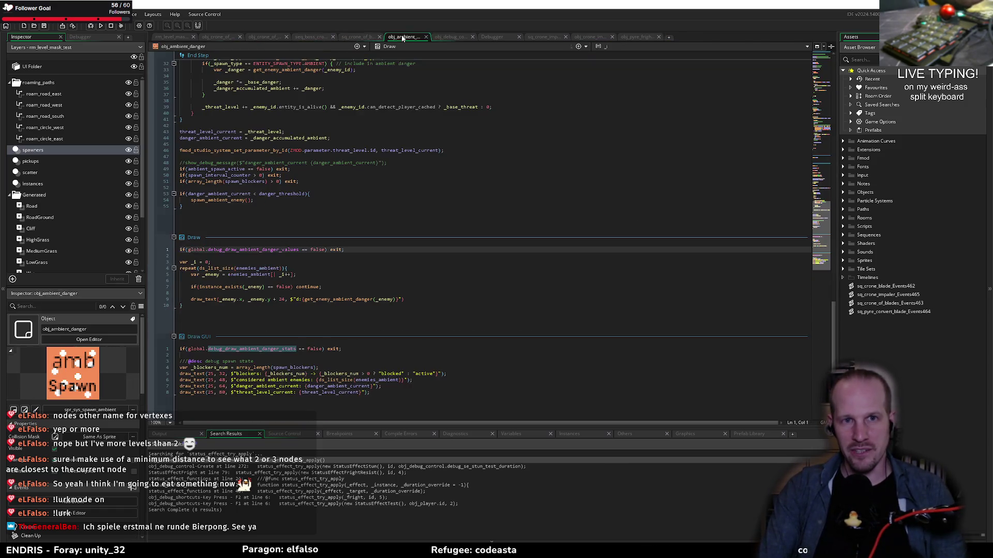
click(589, 36)
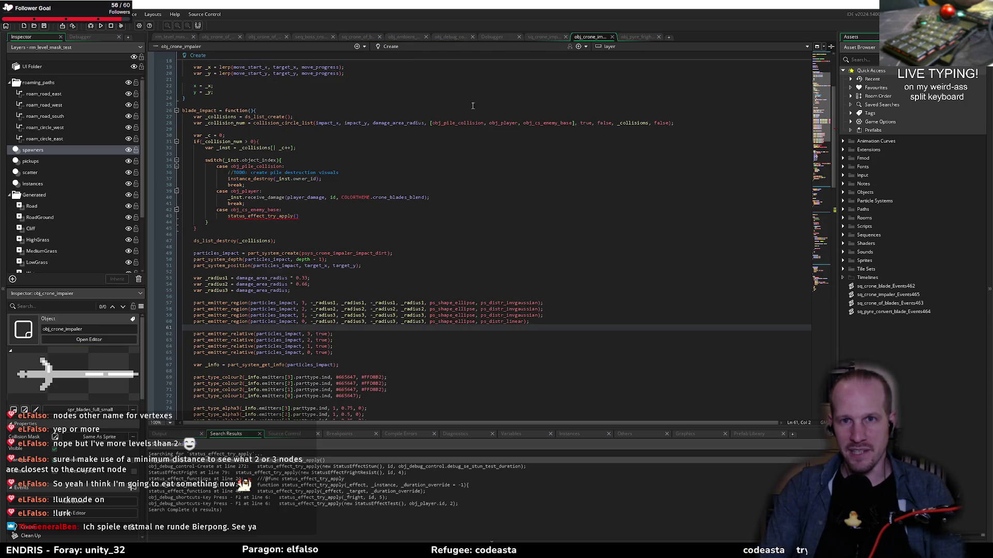
click(313, 217)
key(Up)
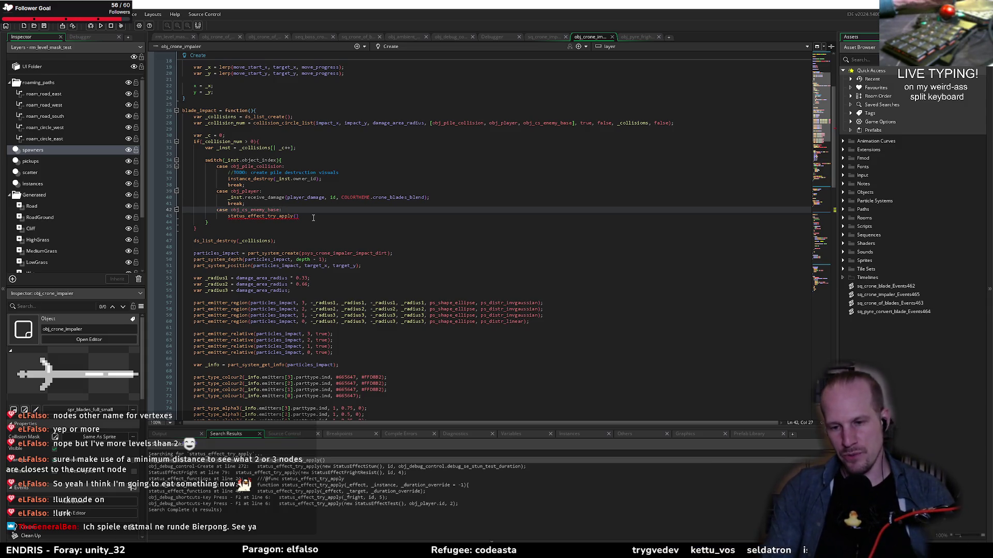
click(313, 217)
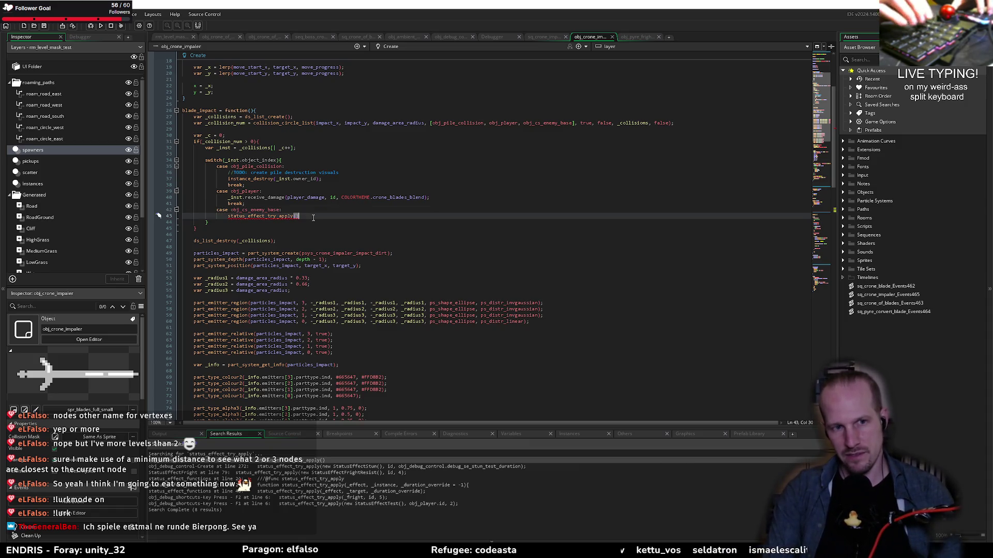
- Delete the status_effect_try_apply() call and begin a static stun_effect_creater method after the collision list
key(ctrl+BackSpace)
key(ctrl+BackSpace)
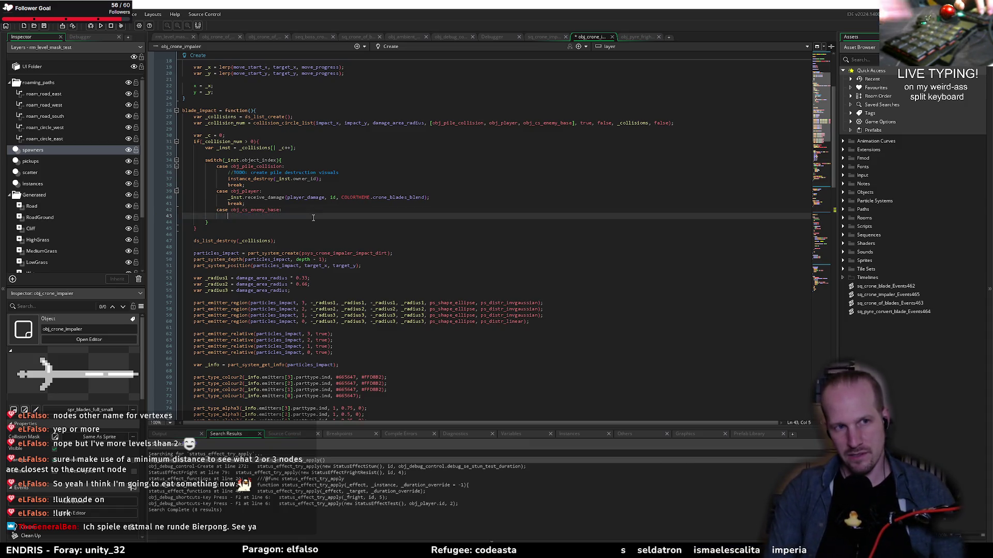
click(699, 124)
key(Return)
key(Return)
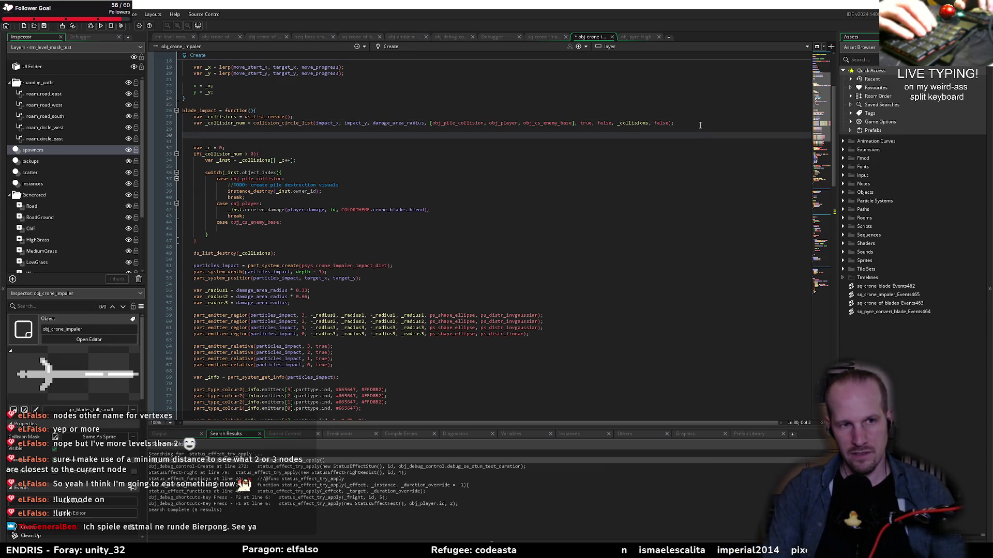
text(static )
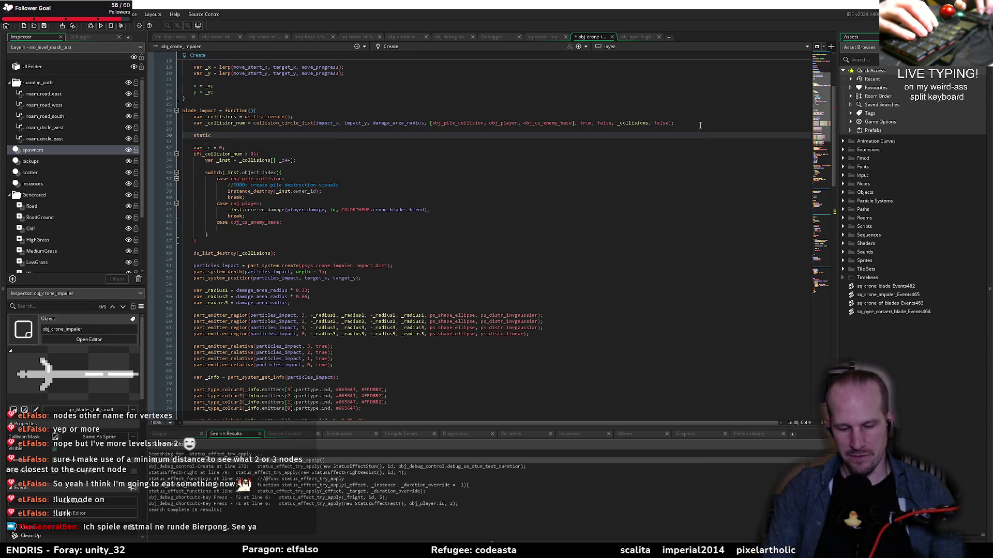
text(stu)
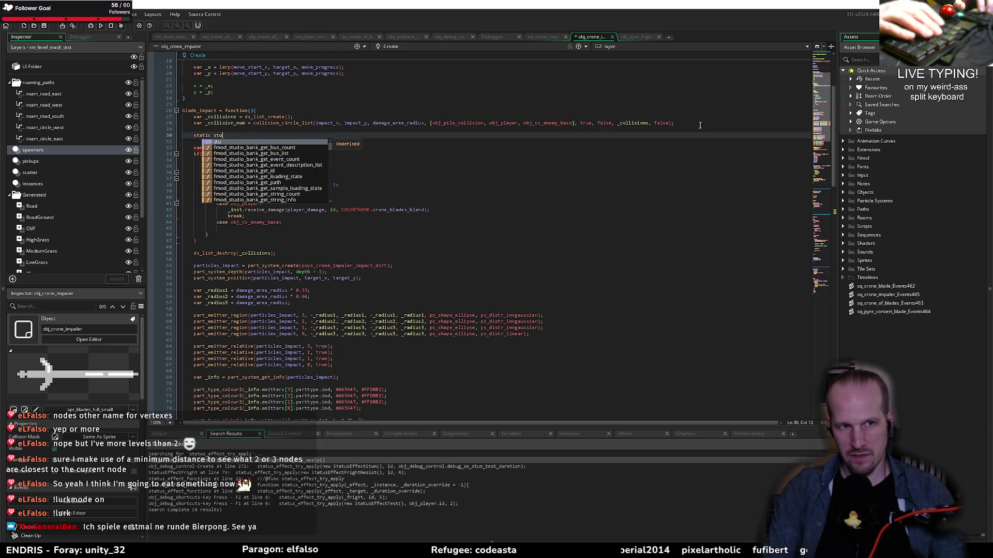
text(n_effect)
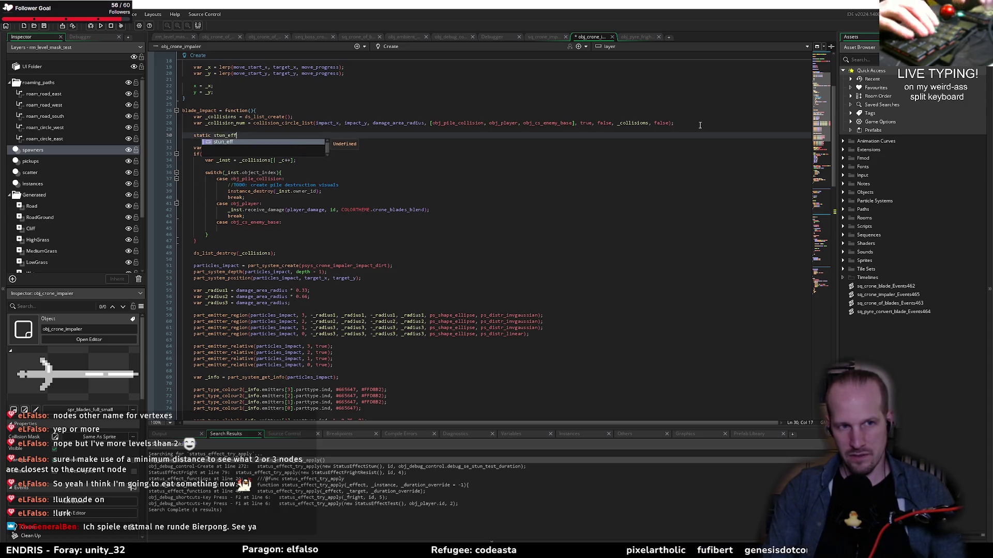
text(_creater )
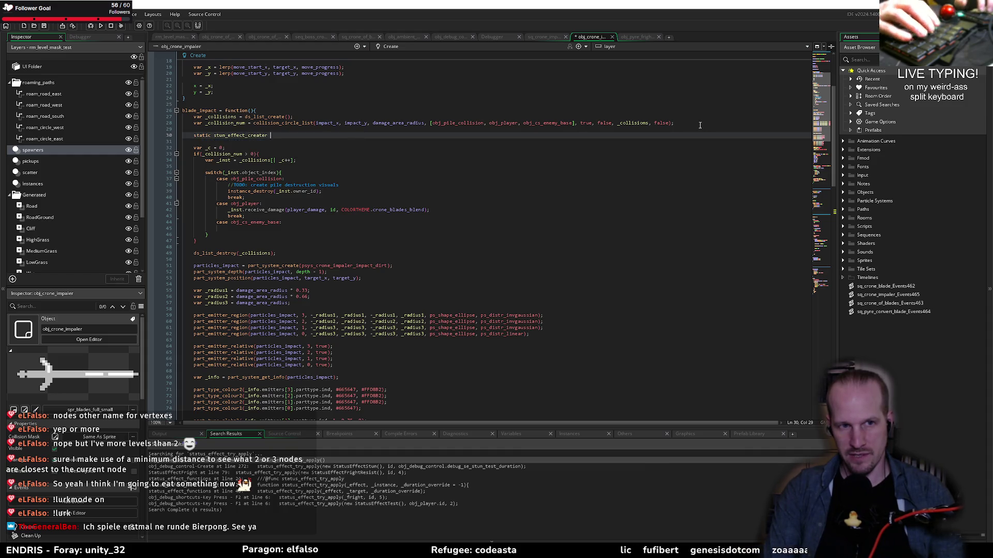
text(= method()
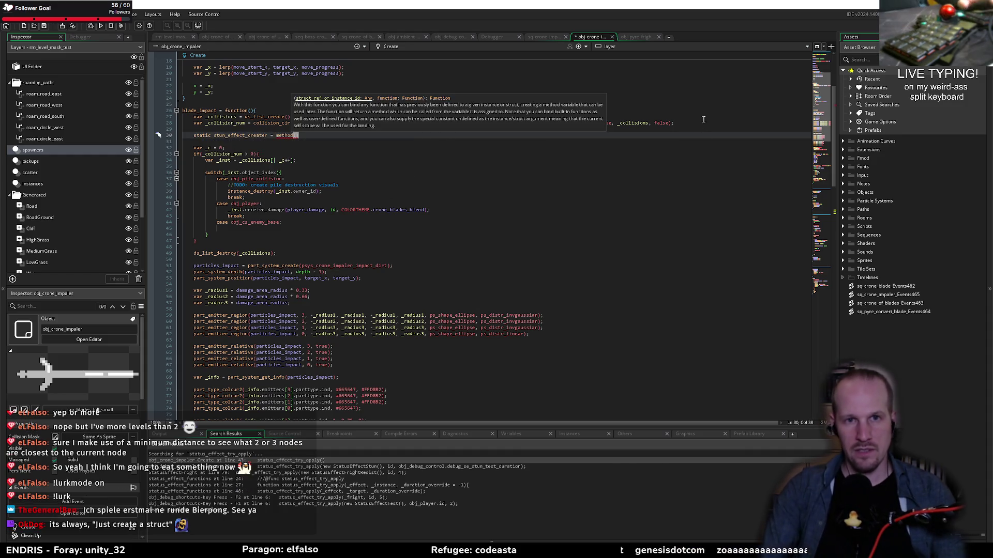
- Copy obj_pyre_fright's static _effect_creator block and paste it into blade_impact
click(628, 37)
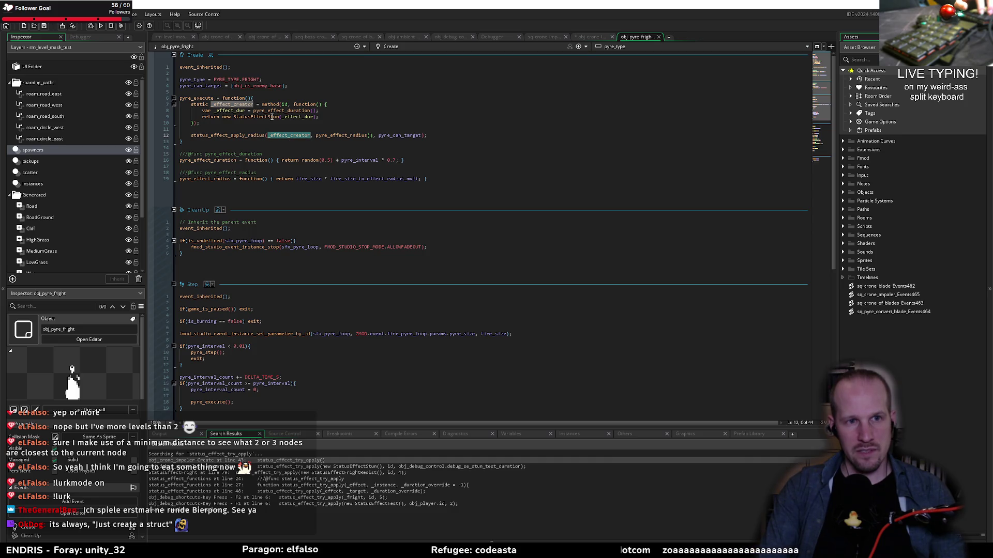
click(220, 122)
key(shift+Up)
key(shift+Up)
key(shift+Up)
key(shift+Home)
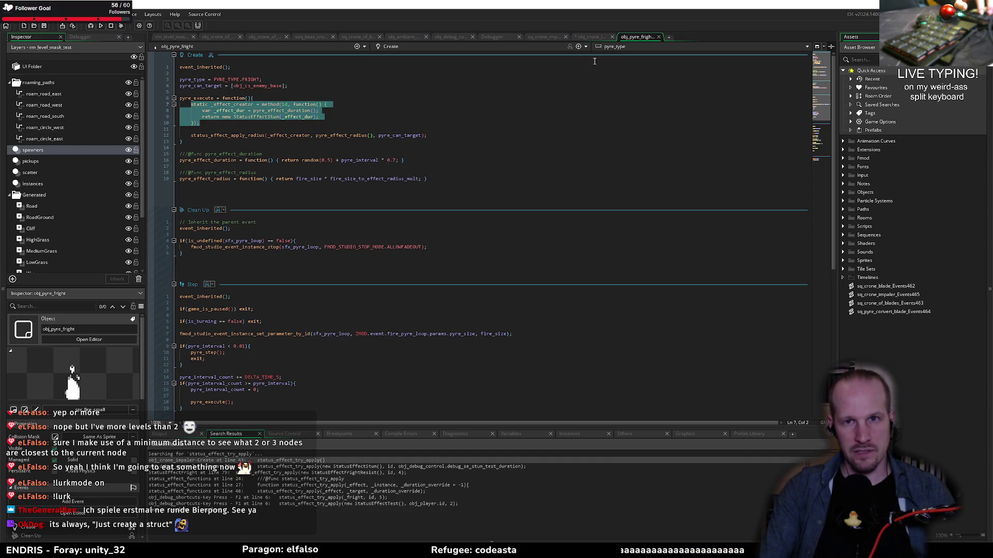
click(587, 37)
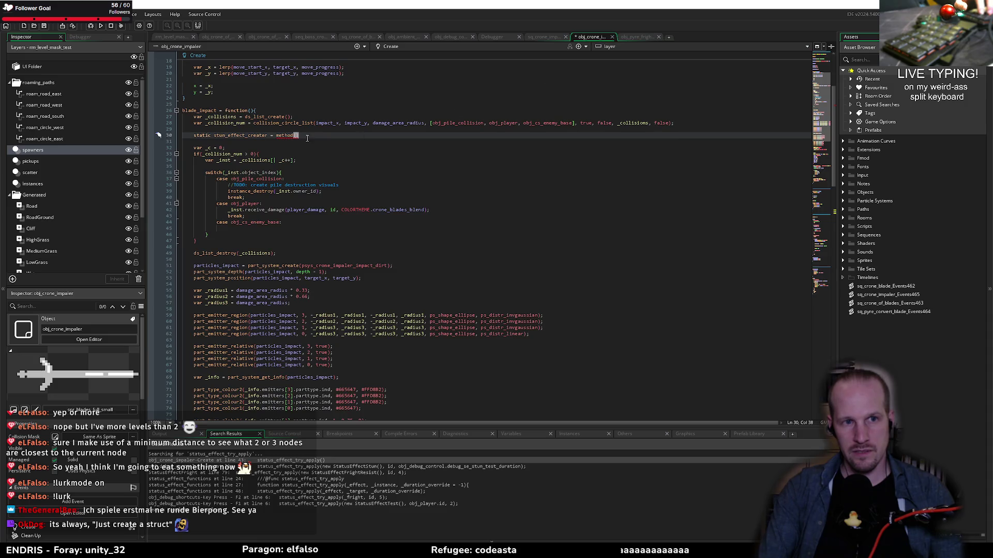
key(shift+Home)
key(shift+Home)
key(ctrl+v)
key(Down)
key(Down)
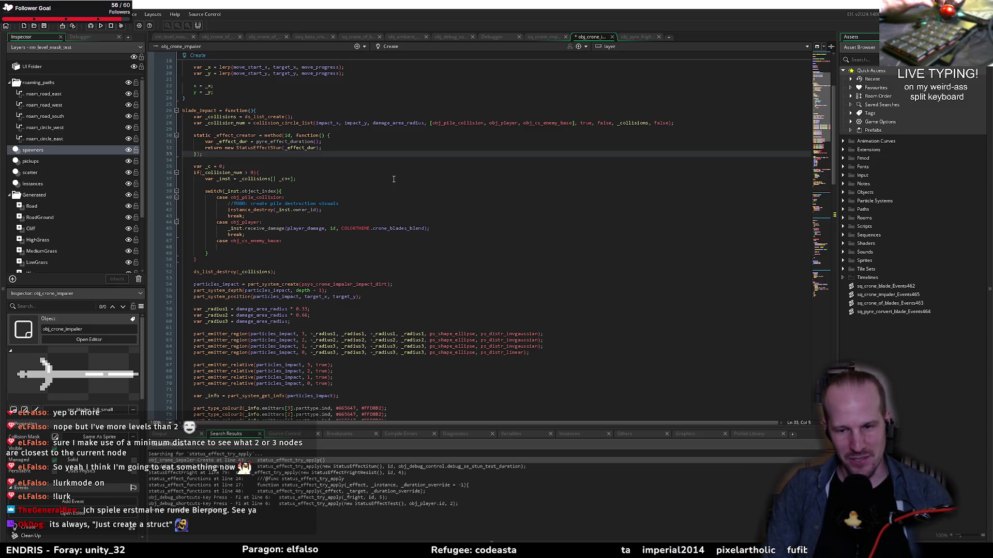
- Review the pasted _effect_creator returning a new StatusEffectStun lasting pyre_effect_duration()
click(329, 142)
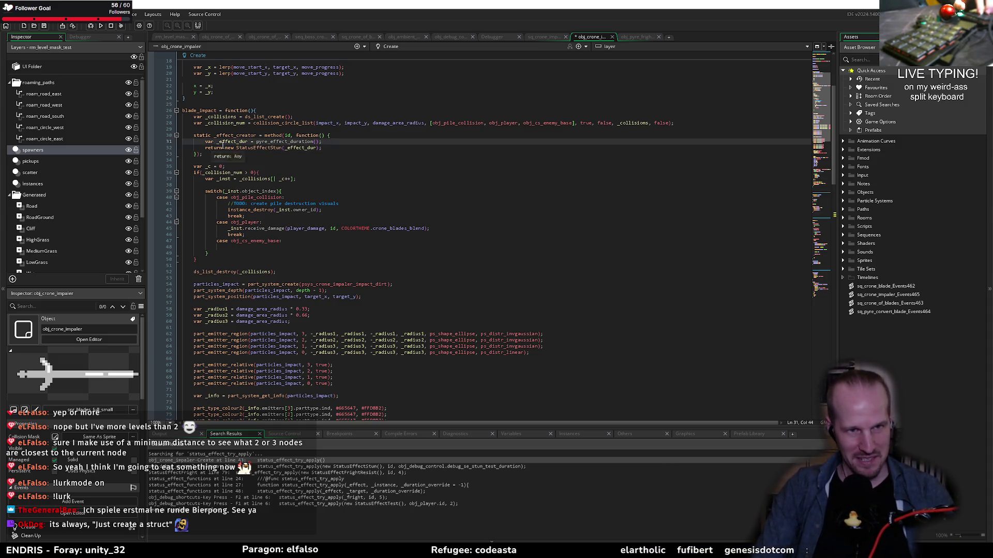
shift+click(211, 142)
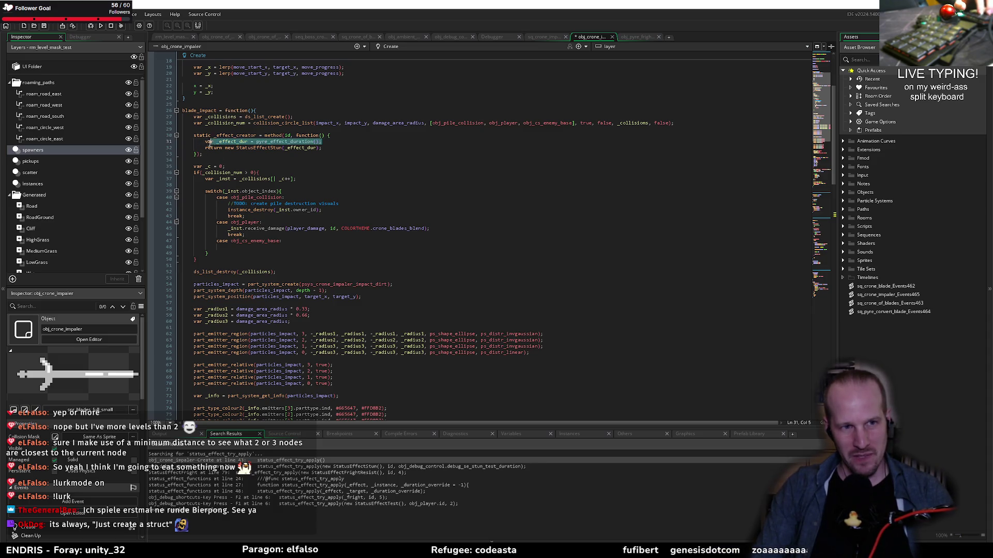
click(212, 155)
drag(213, 155, 190, 134)
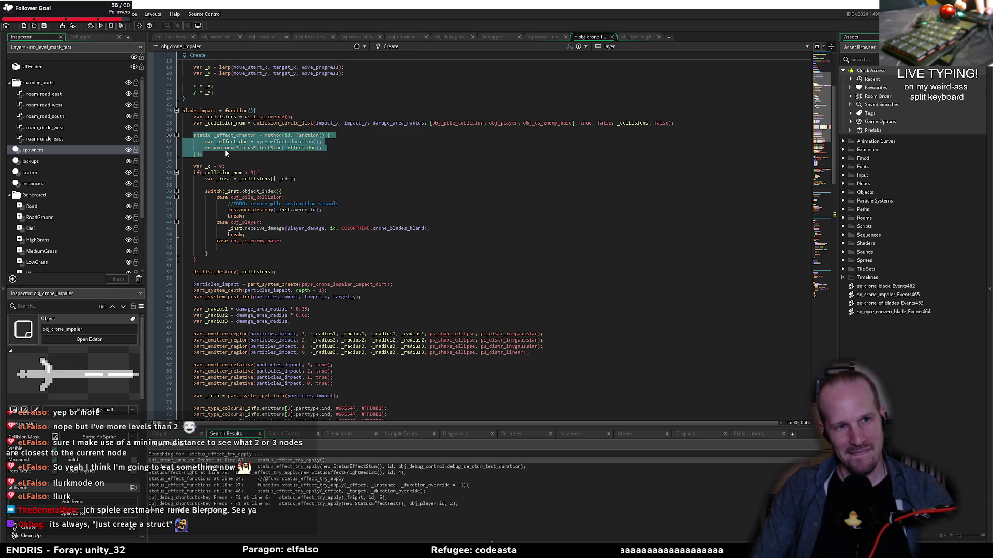
key(shift+Up)
drag(204, 154, 189, 135)
click(204, 155)
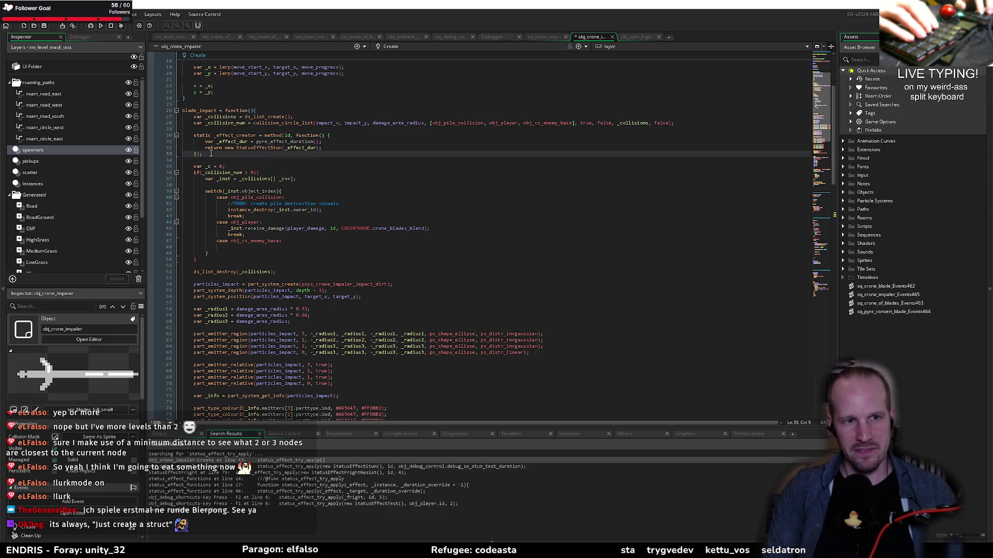
- From obj_pyre_fright, jump to status_effect_apply_radius and trace its per-target _effect_creator() call
click(631, 37)
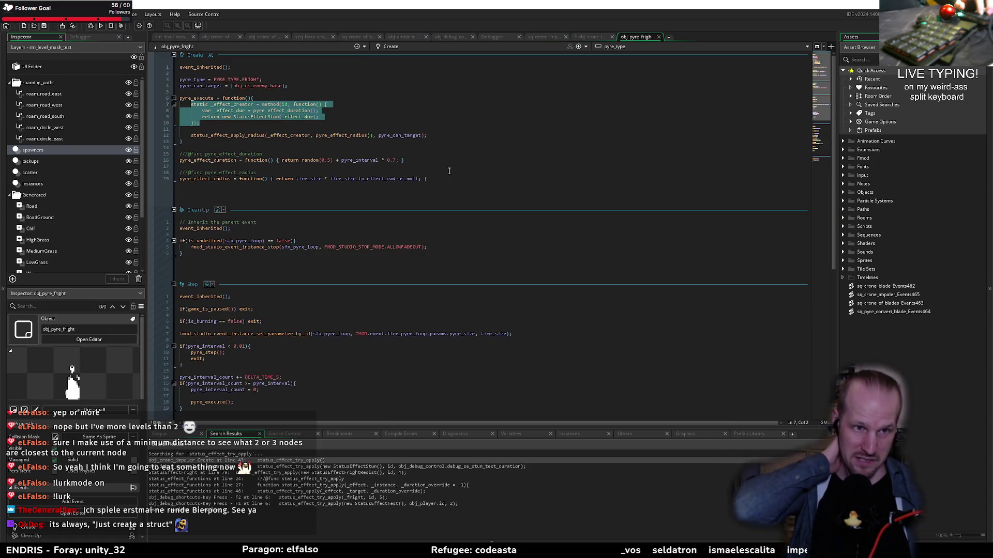
click(243, 105)
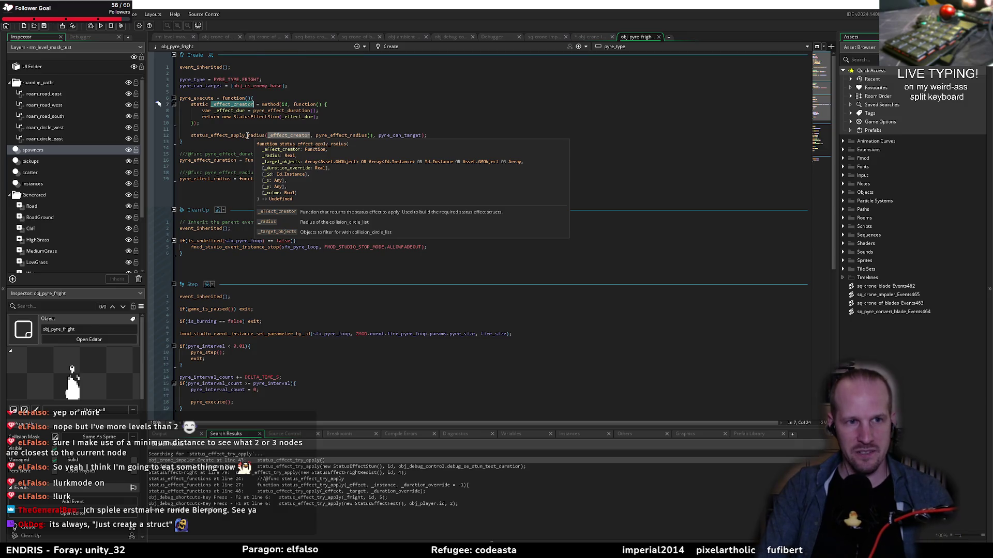
middle_click(247, 136)
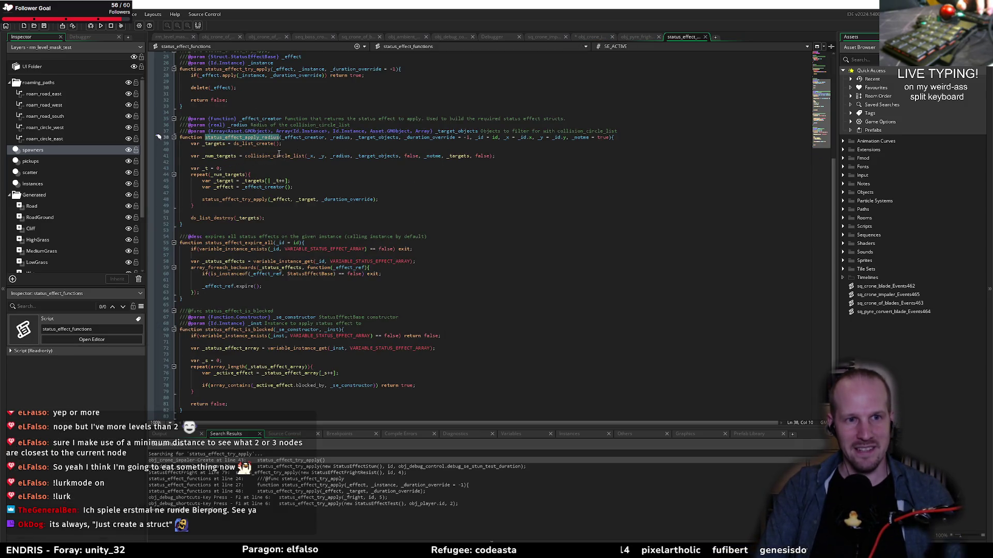
double_click(290, 138)
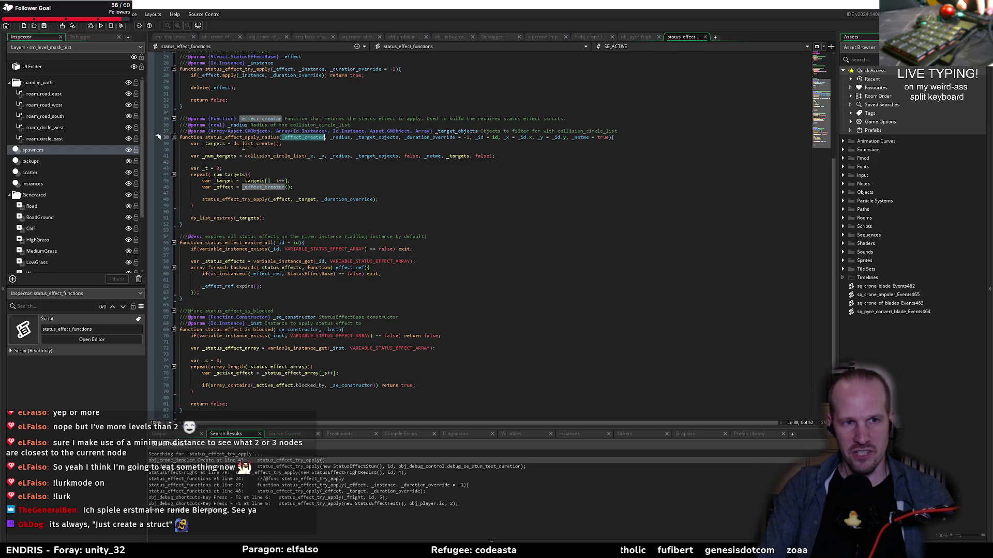
click(315, 181)
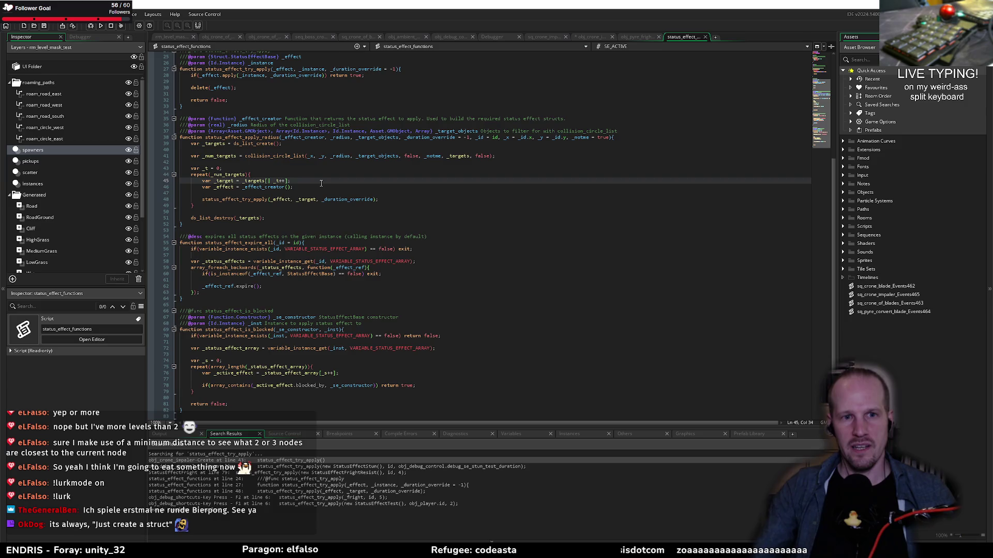
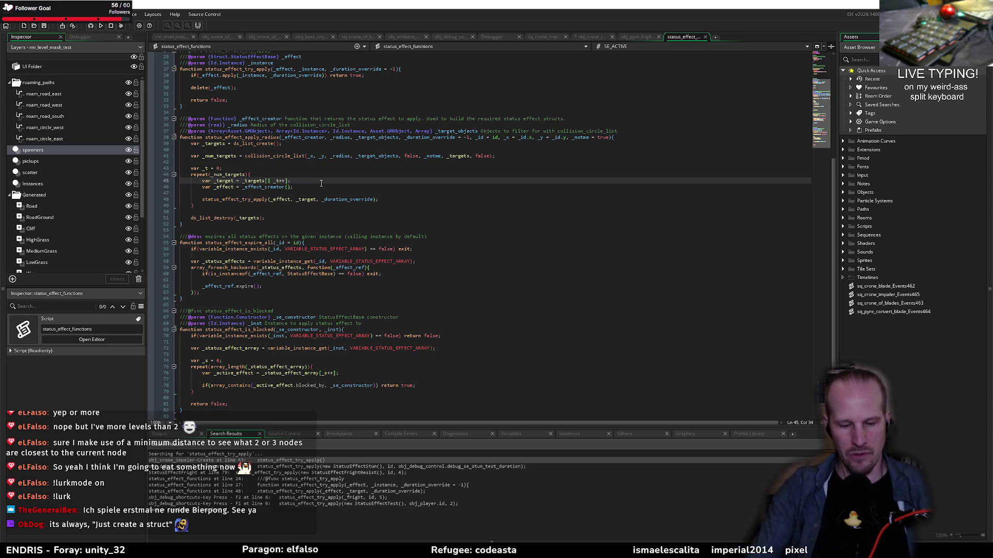
- Close the status_effect_functions and obj_pyre_fright code tabs
click(279, 176)
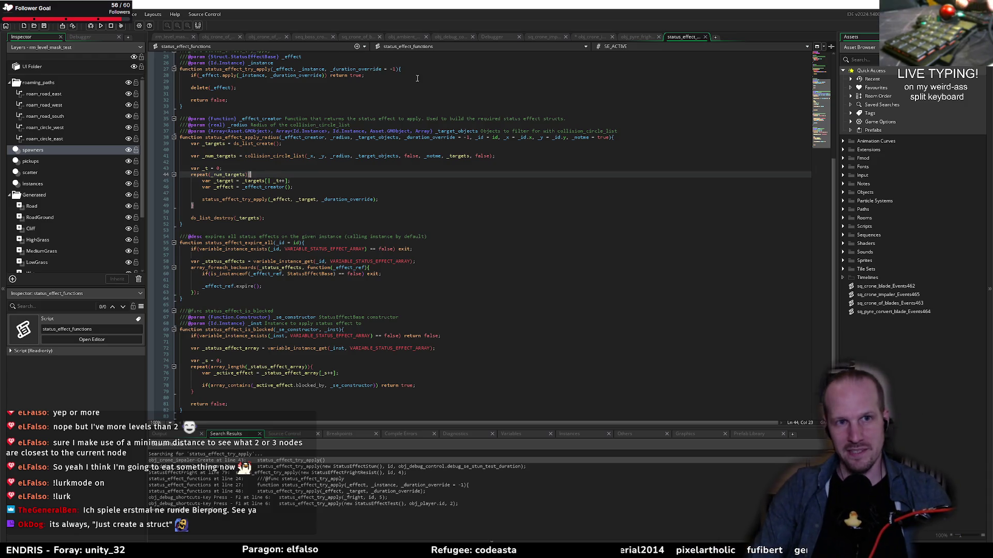
click(705, 37)
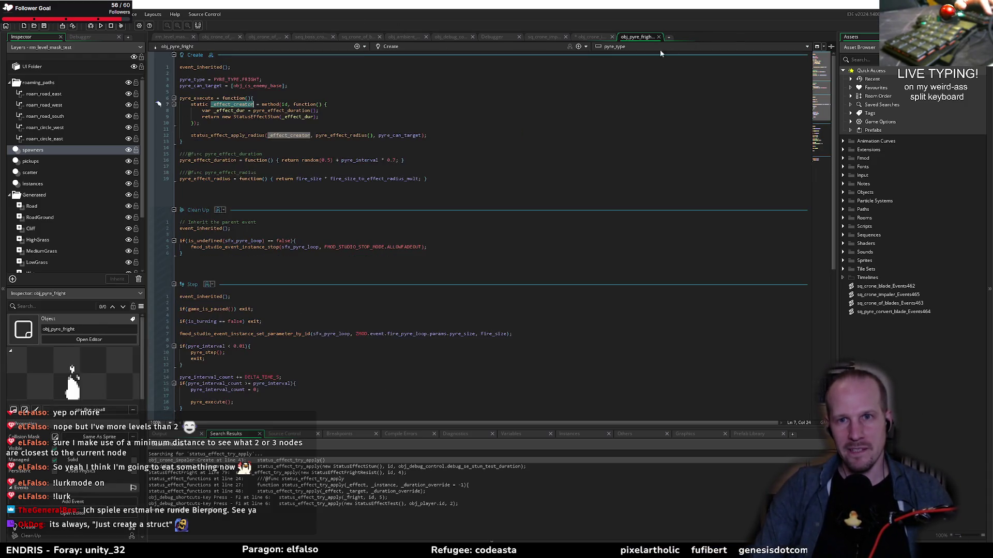
middle_click(646, 40)
- Delete the 'var _effect_dur = pyre_effect_duration();' line from obj_crone_impaler's effect creator
key(Up)
key(End)
key(Up)
key(ctrl+d)
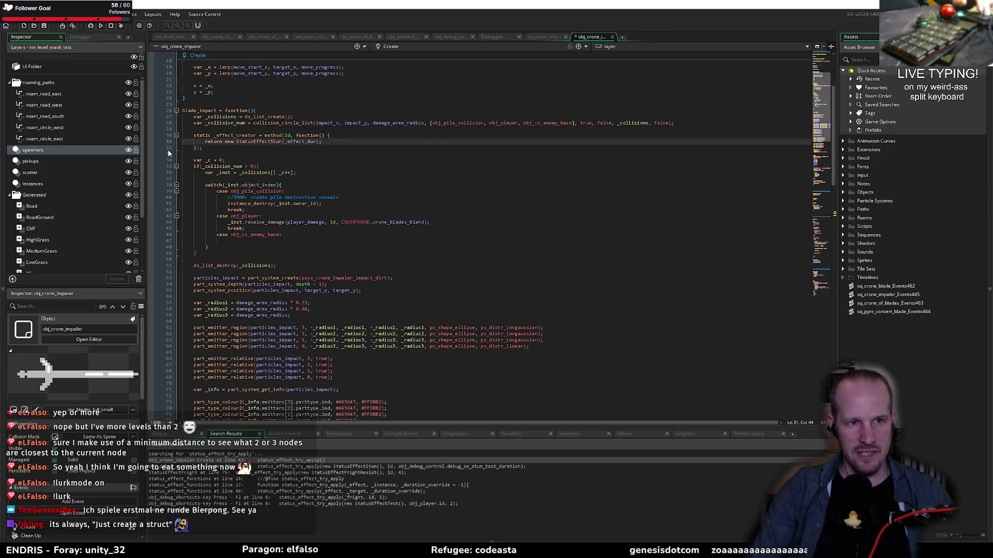
- Strip the method(id, ...) wrapper and its leftover closing parenthesis from _effect_creator
double_click(303, 142)
key(Down)
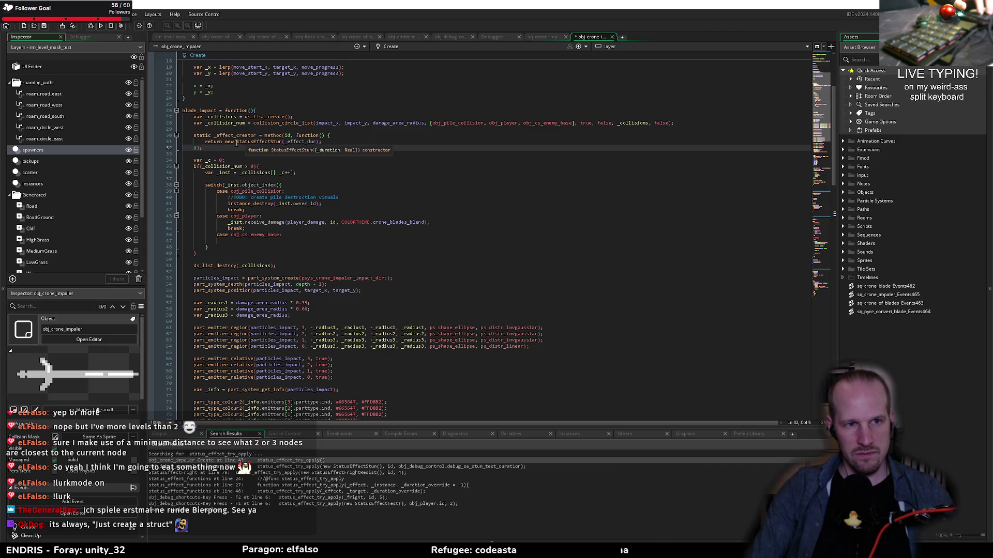
click(298, 135)
key(BackSpace)
key(BackSpace)
key(BackSpace)
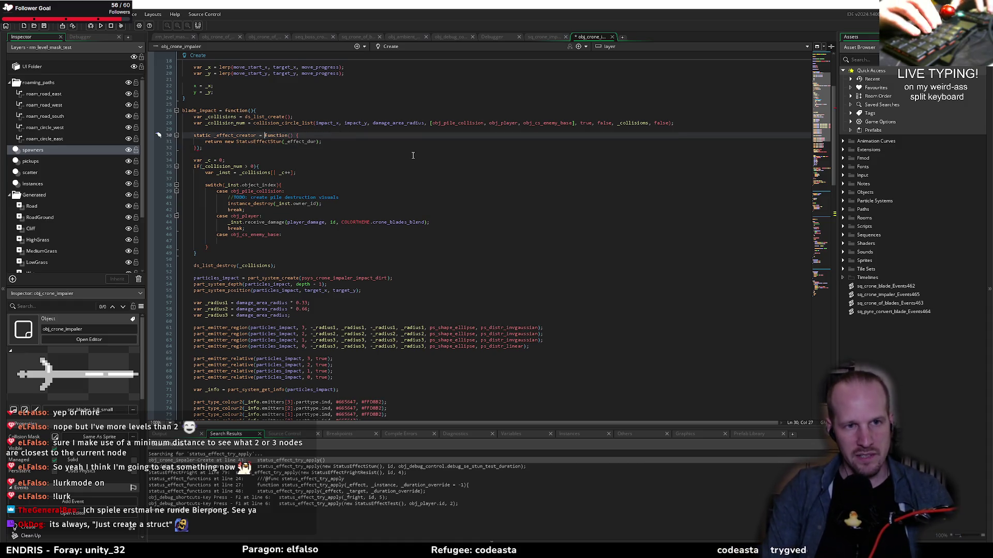
key(Down)
key(Down)
key(BackSpace)
key(Up)
key(Up)
key(End)
- Add a _duration parameter, pass it to StatusEffectStun, and check that constructor's definition
key(Right)
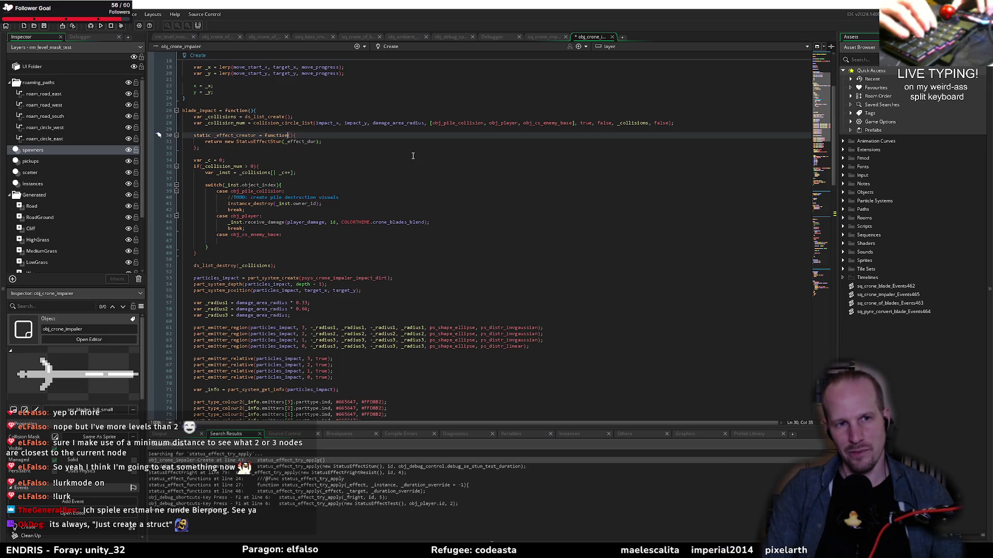
text(_duration)
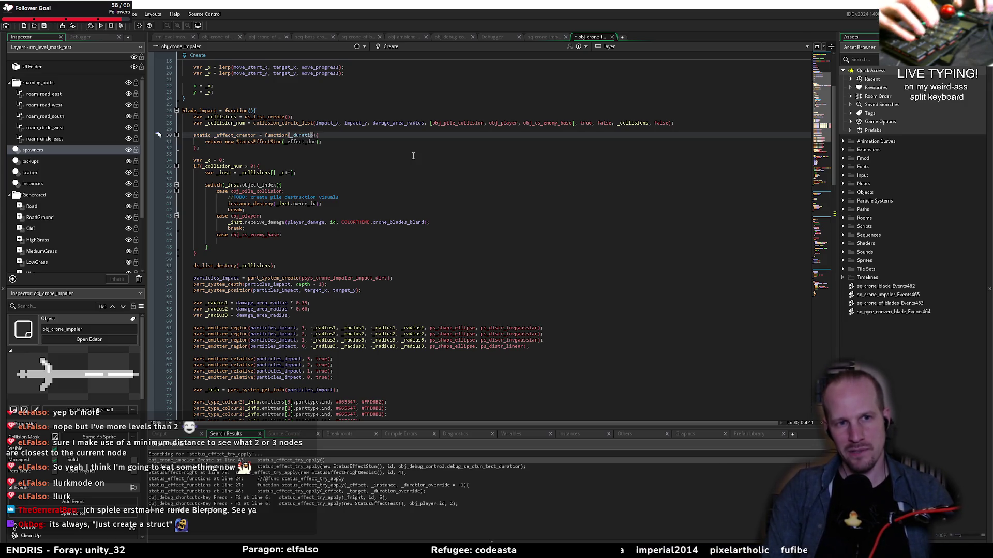
double_click(303, 142)
text(_duration)
click(312, 148)
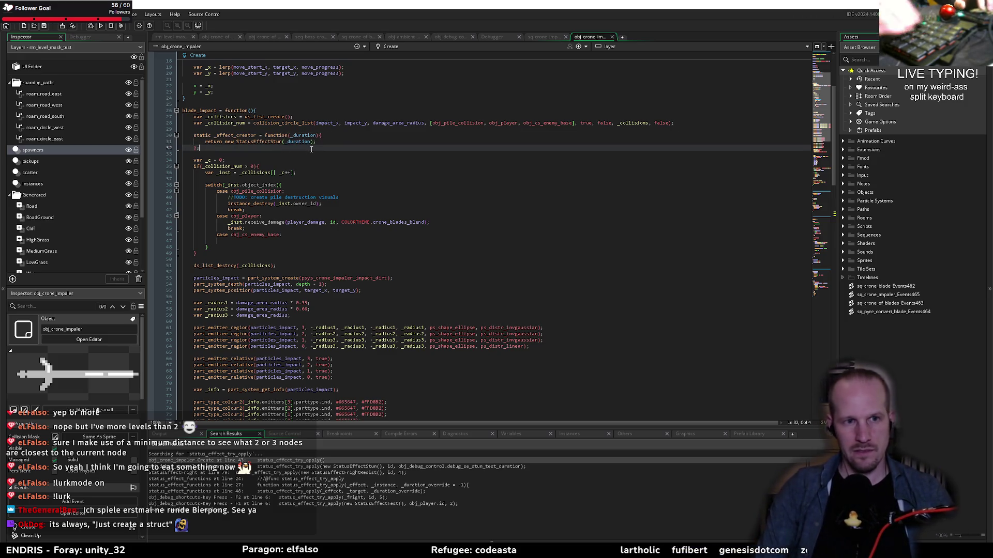
middle_click(261, 142)
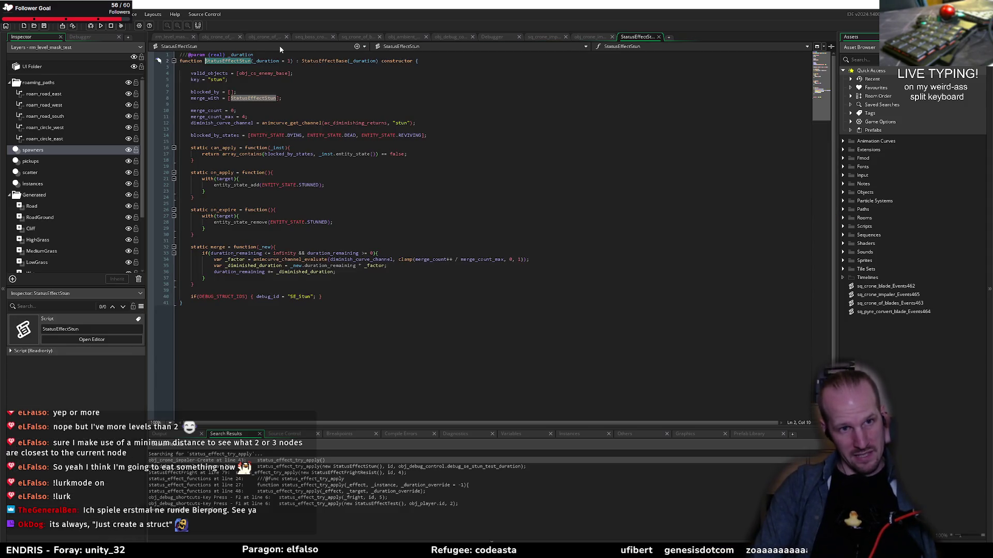
middle_click(642, 39)
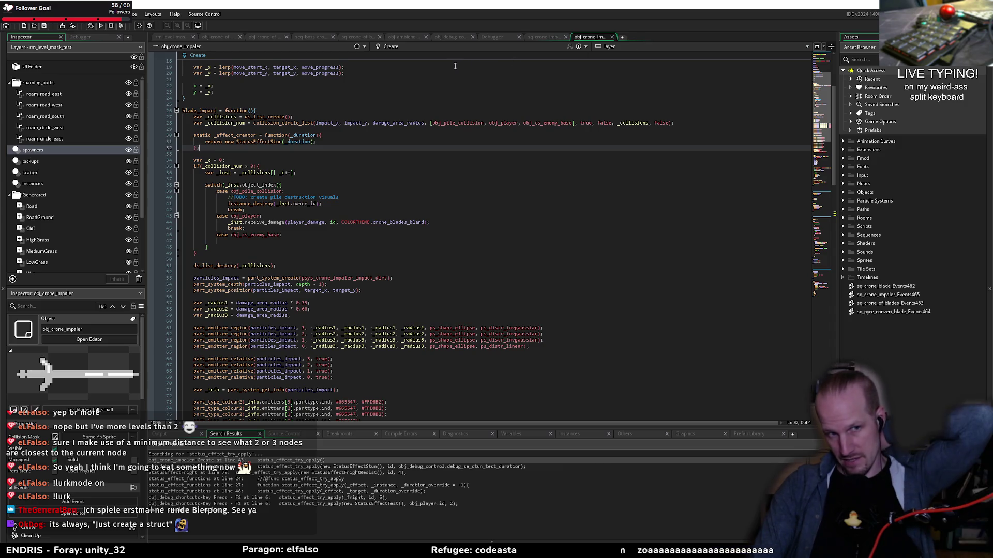
click(321, 142)
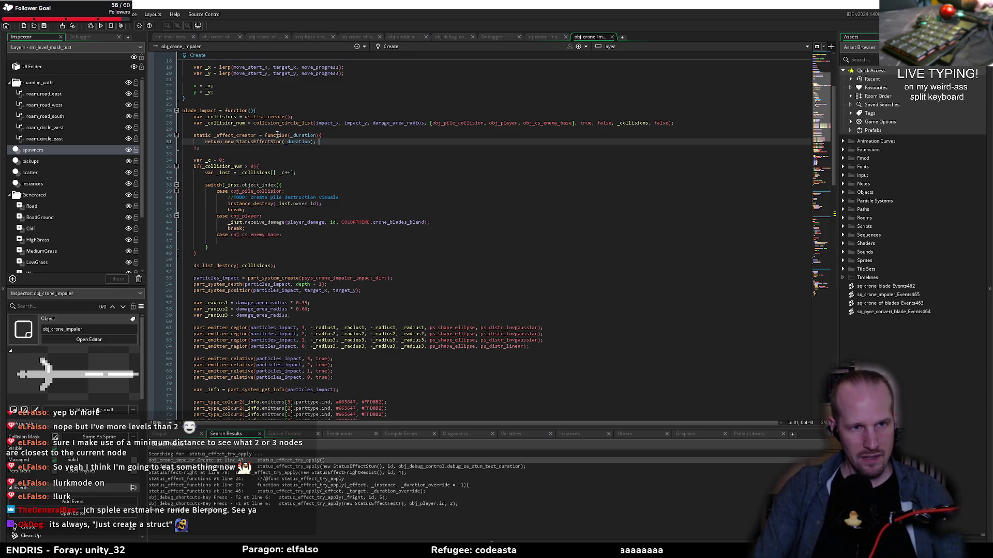
- Call status_effect_try_apply(_effect_creator()) in the obj_cs_enemy_base collision case
double_click(235, 135)
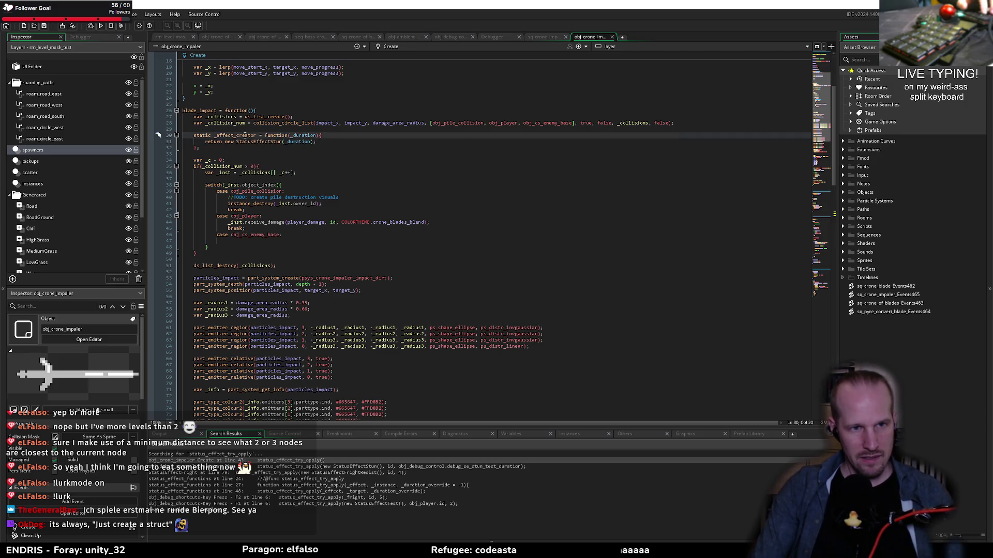
click(297, 242)
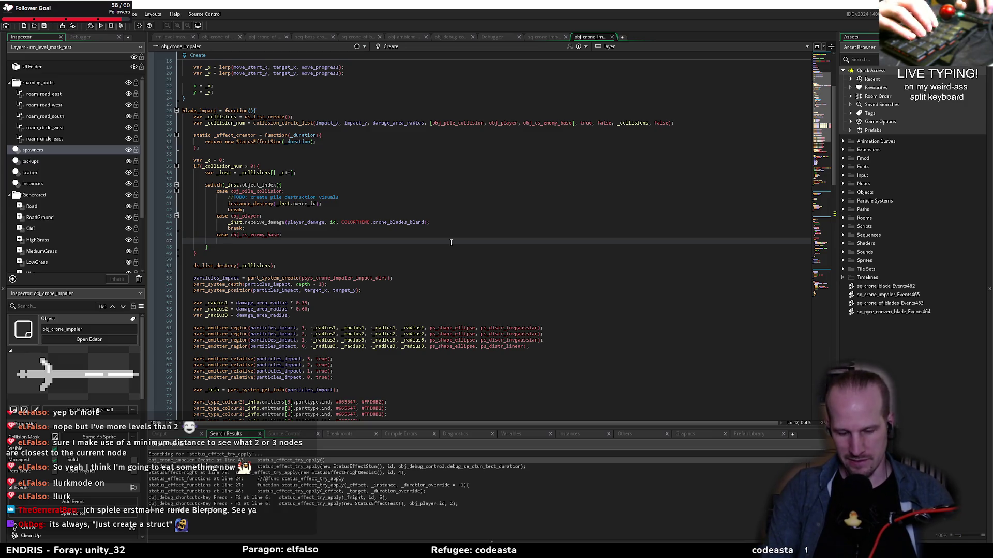
text(status)
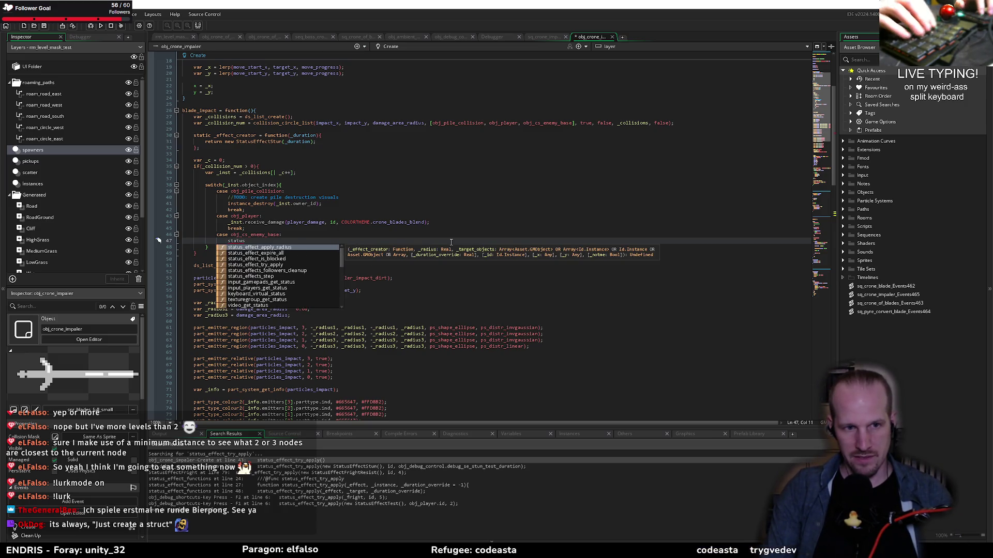
key(Return)
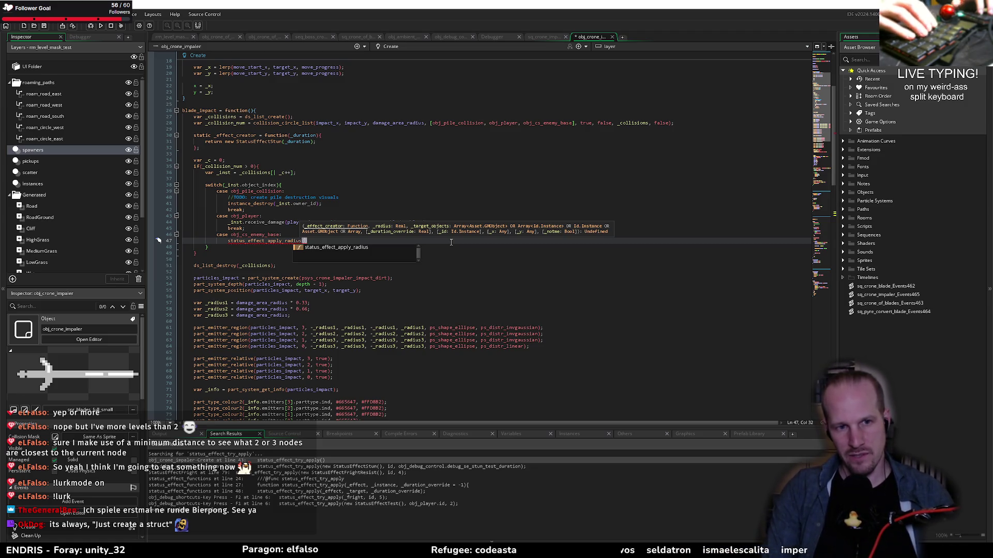
key(Escape)
key(ctrl+BackSpace)
key(ctrl+BackSpace)
text(status)
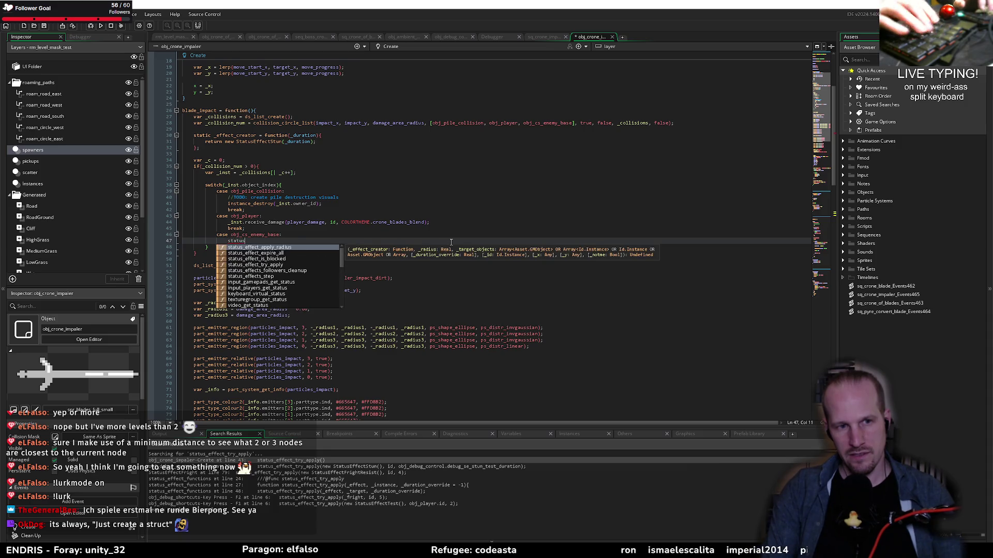
text(_effect_try_apply()
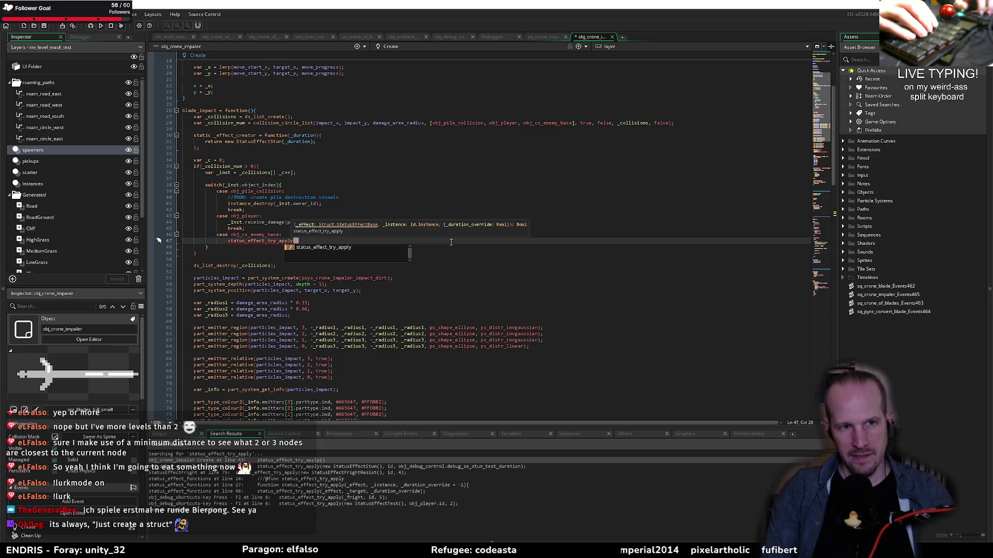
text(_effect)
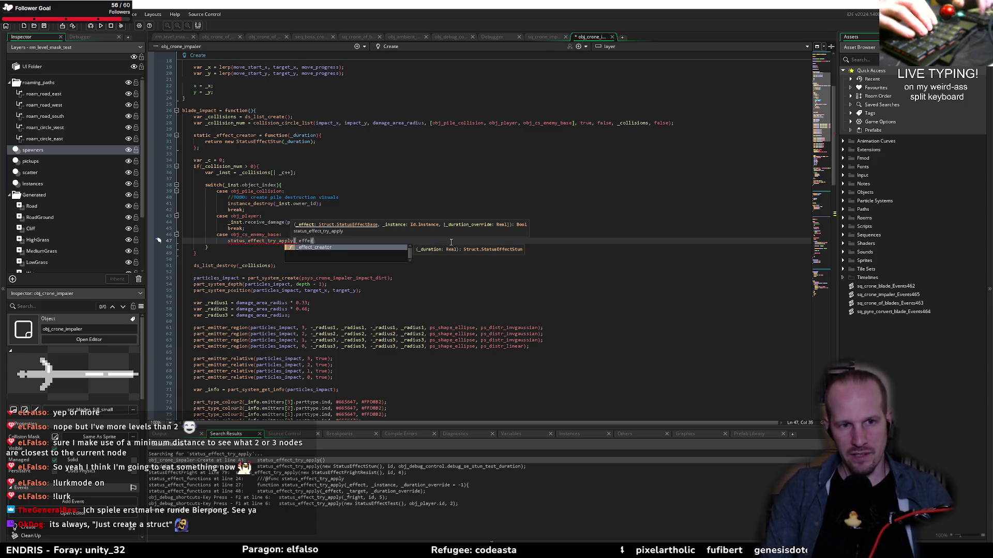
text(_creator()
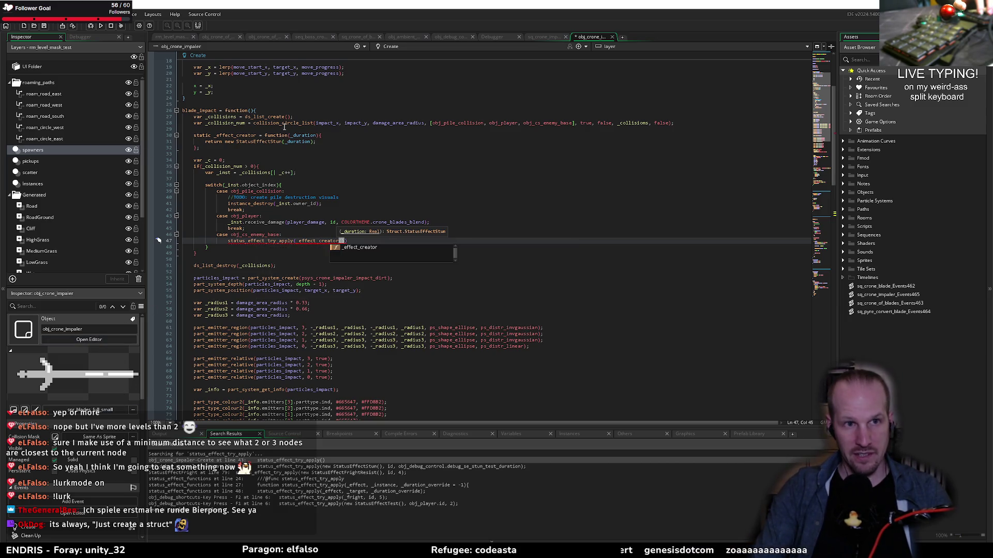
scroll(84, 351, down, 5)
key(Escape)
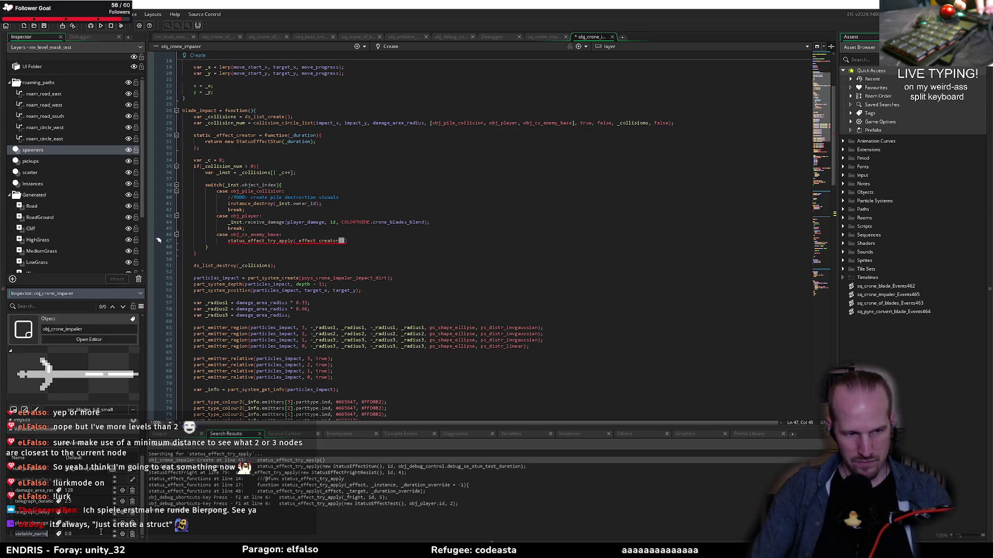
- Delete the placeholder variable_name entry from the Inspector's Variable Definitions
click(131, 538)
scroll(241, 244, up, 5)
click(255, 117)
click(289, 139)
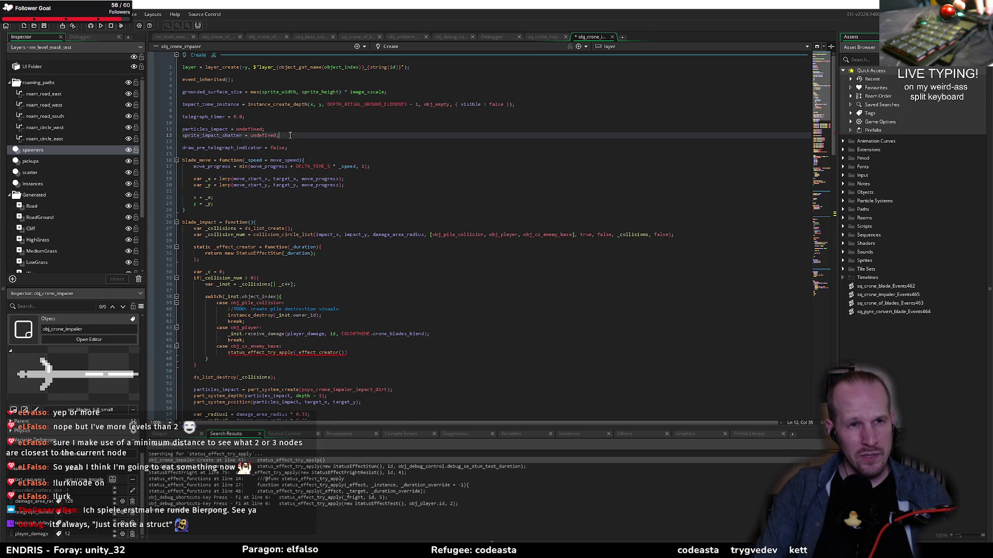
- Add an enemy_impact_stun_duration = line near the top of Create and bring up asset search
key(Return)
key(Return)
text(impct)
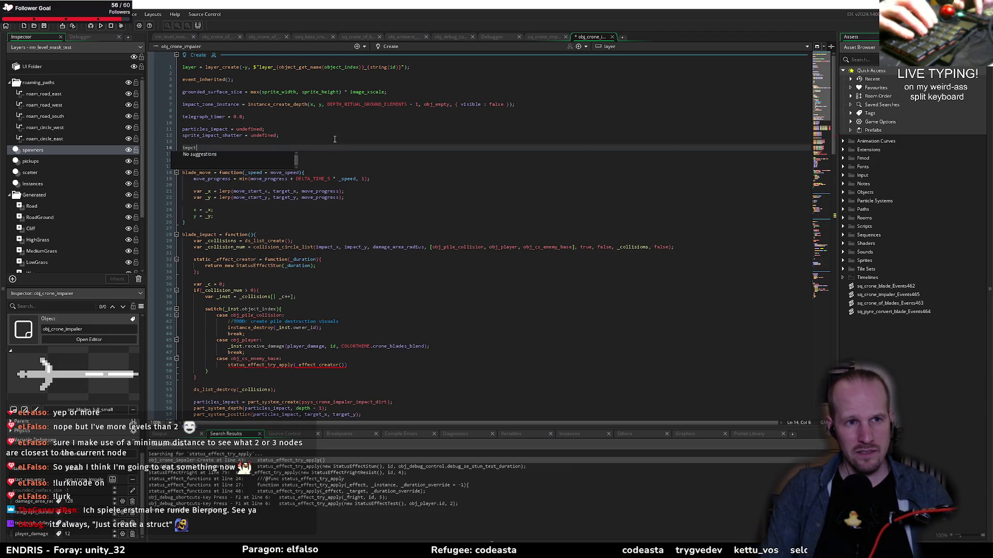
text(act_stun_duration)
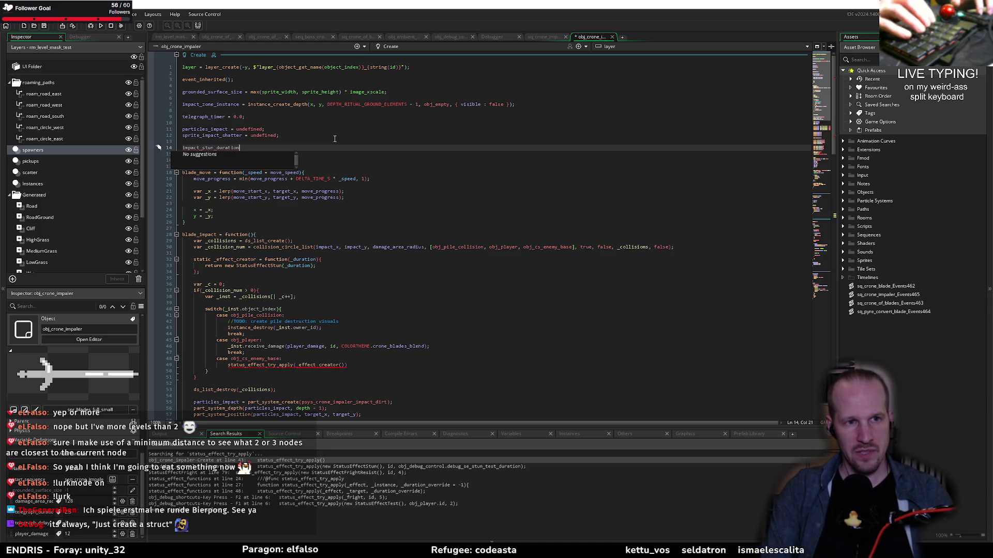
key(Home)
text(enemy_)
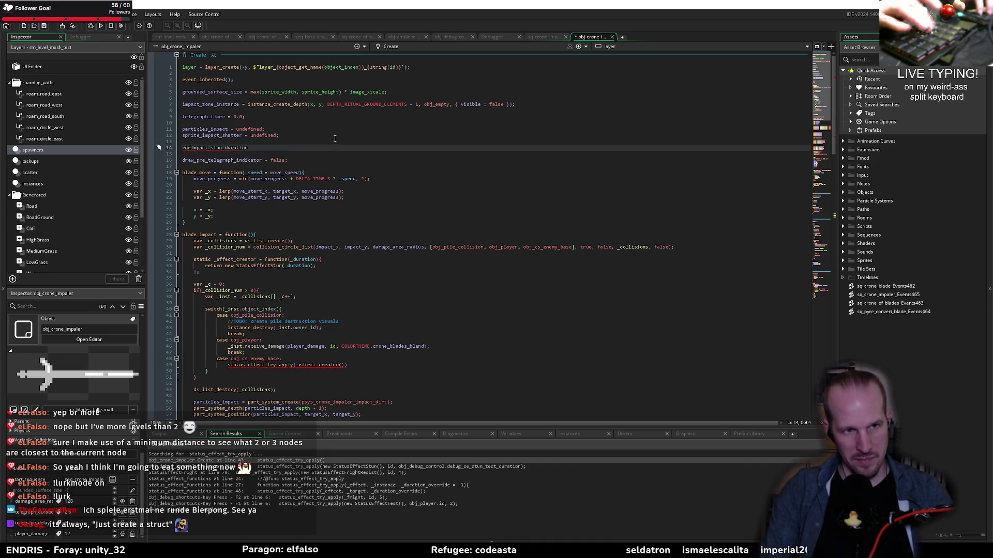
key(End)
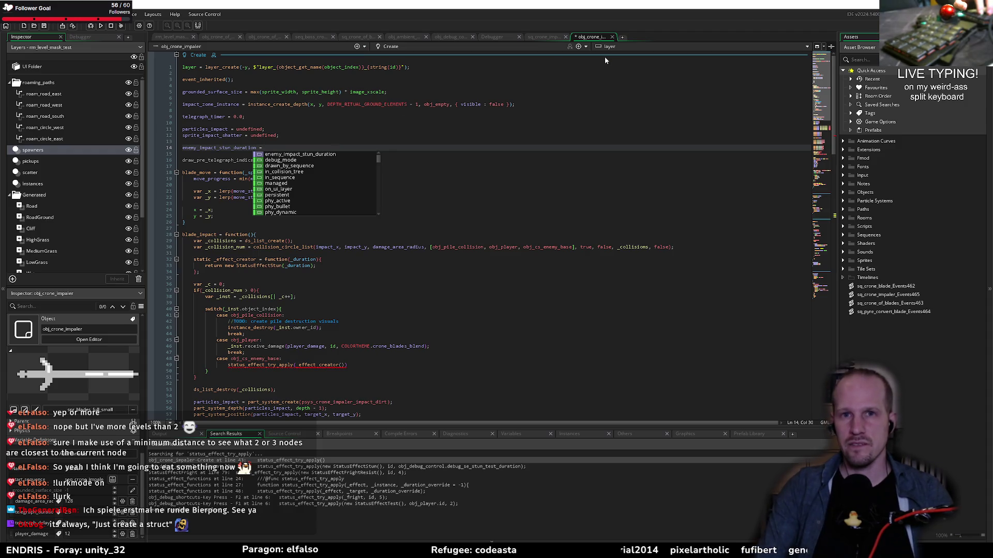
key(ctrl+t)
- Open obj_pyre_fright and select its random(0.5) + pyre_interval * 0.7 duration formula
text(pyre fright)
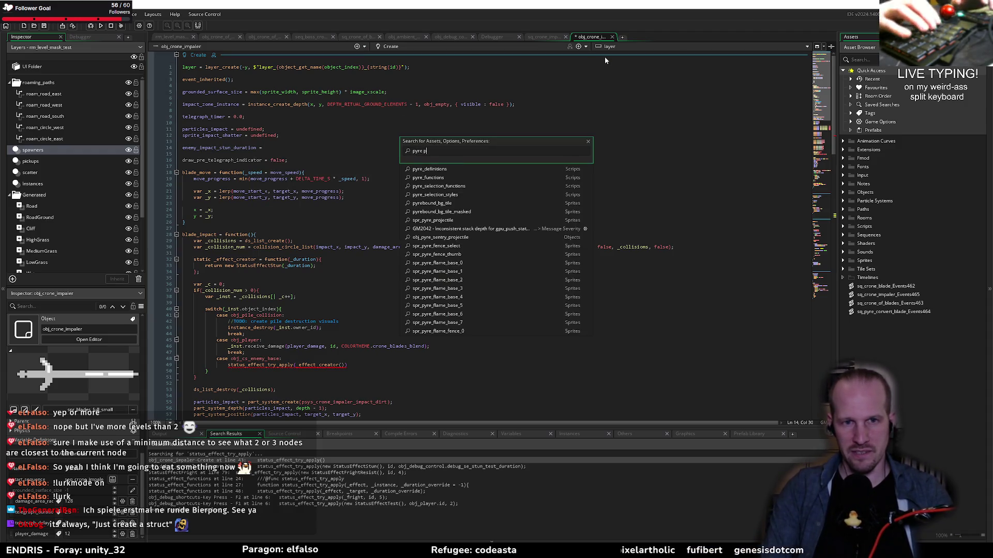
key(Return)
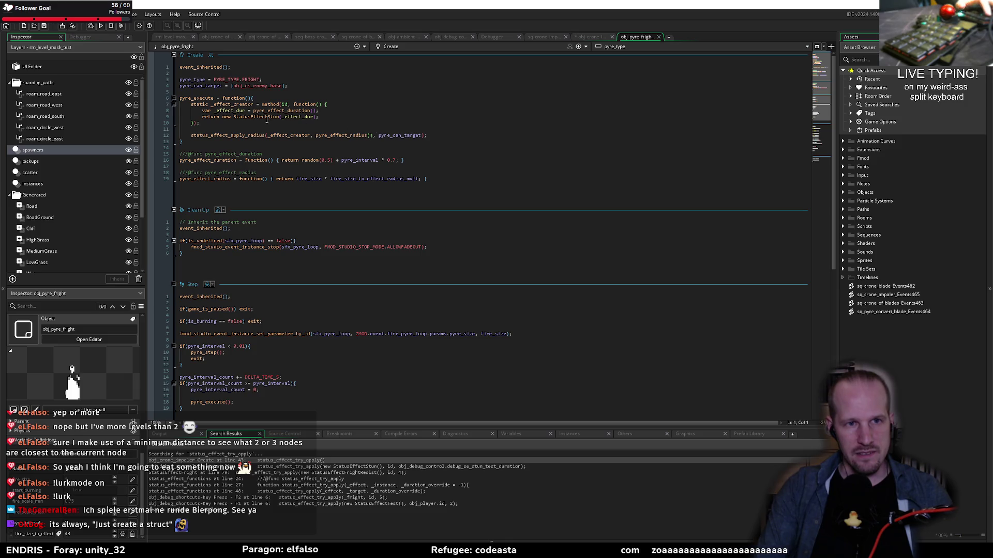
click(295, 111)
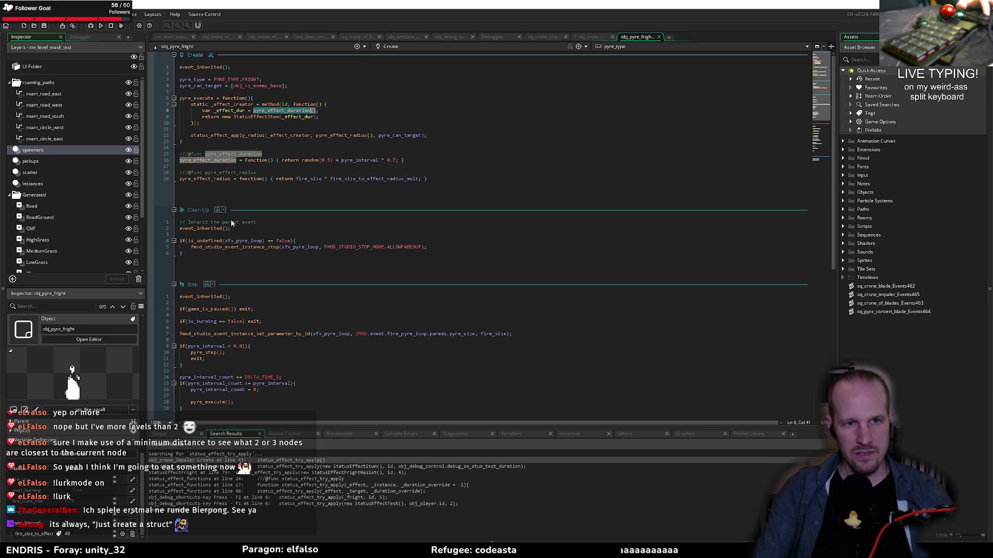
click(55, 537)
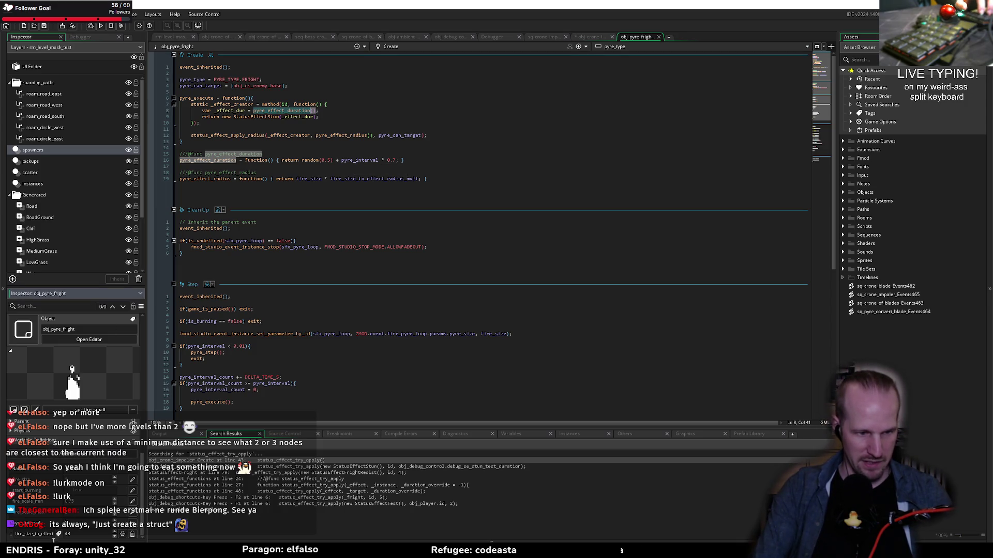
double_click(388, 160)
click(327, 164)
drag(303, 161, 397, 160)
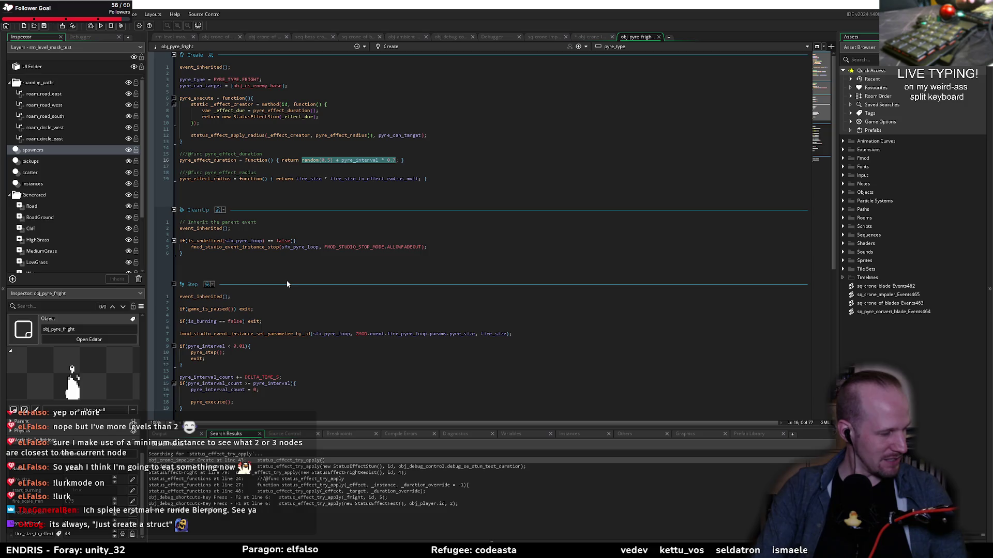
mouse_move(192, 247)
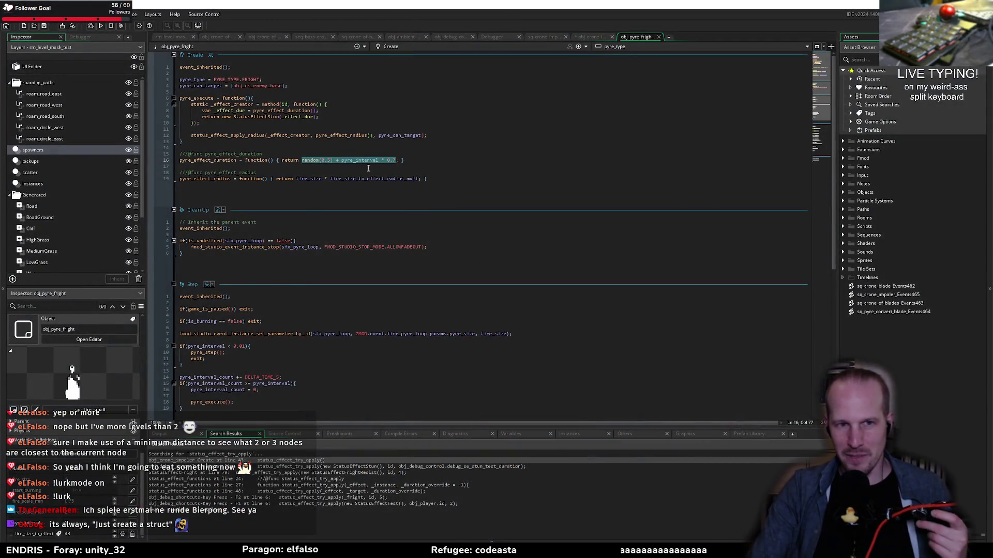
key(End)
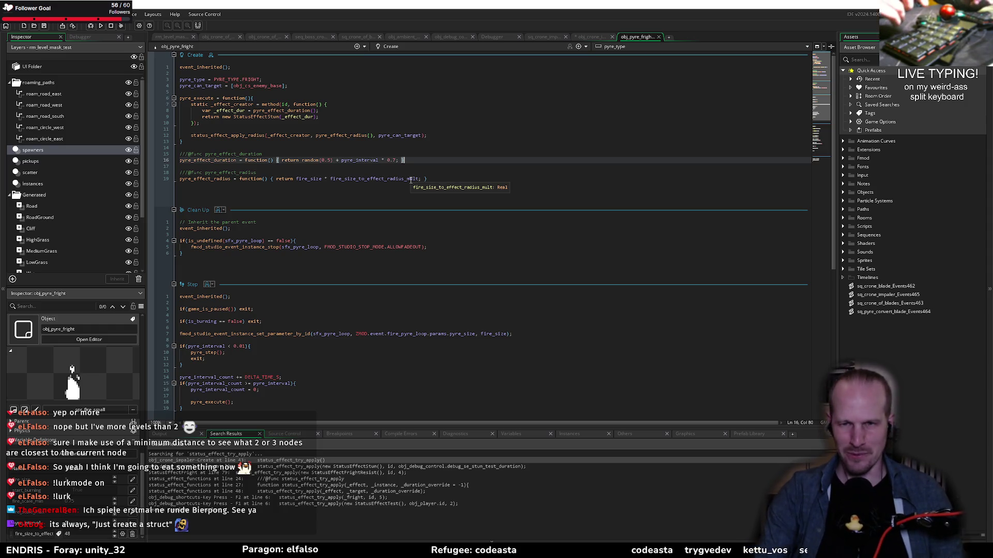
- Switch back to obj_crone_impaler's Create code at the enemy case's status_effect_try_apply line
click(449, 181)
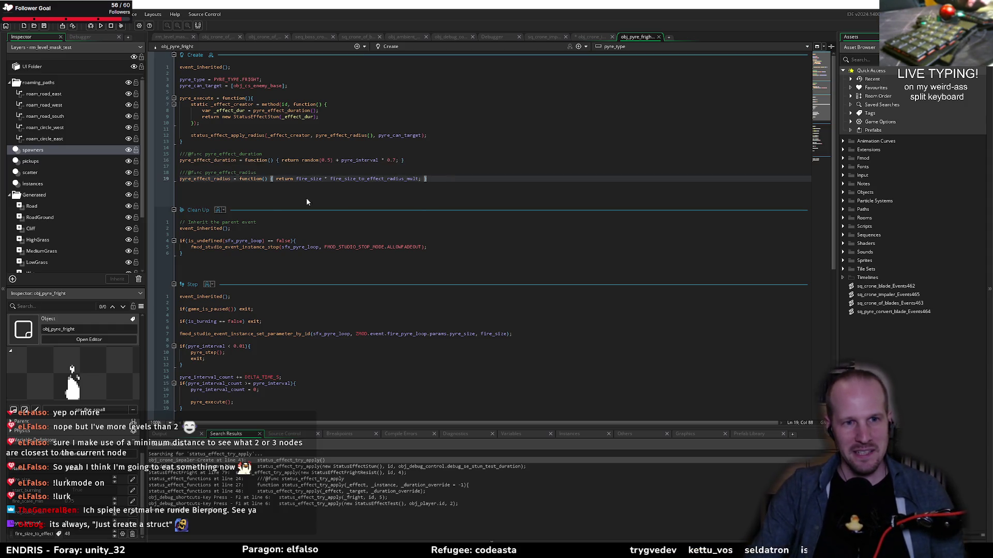
click(314, 166)
click(262, 174)
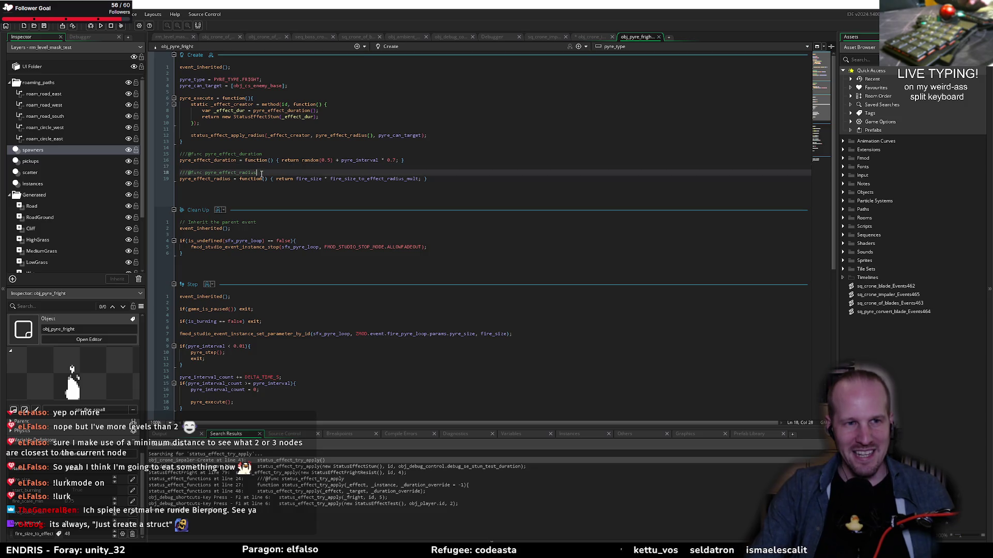
click(595, 37)
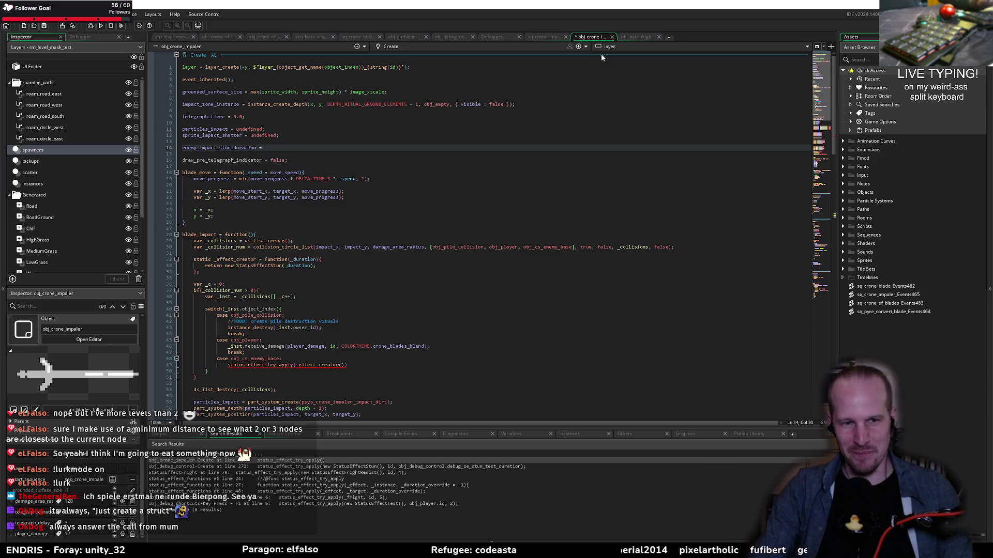
click(356, 364)
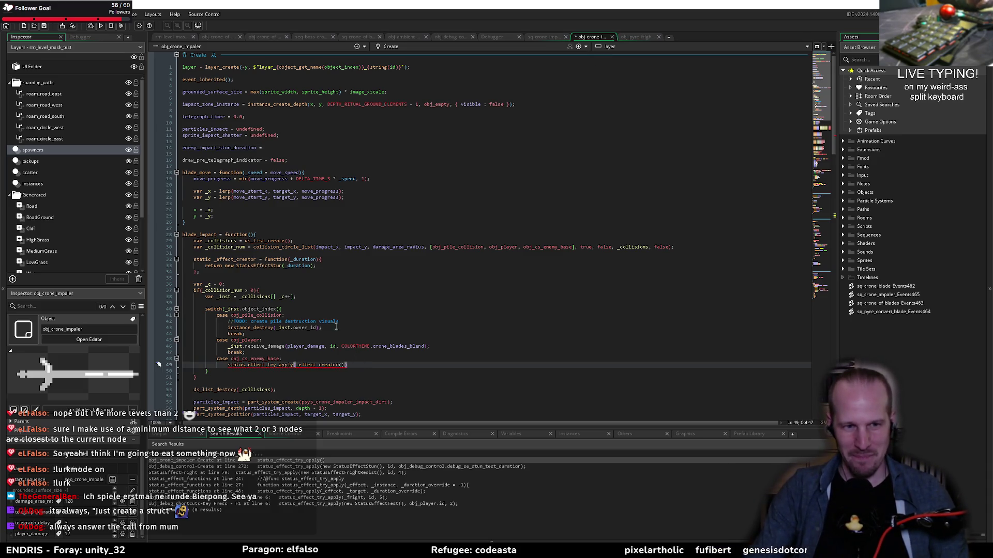
click(362, 355)
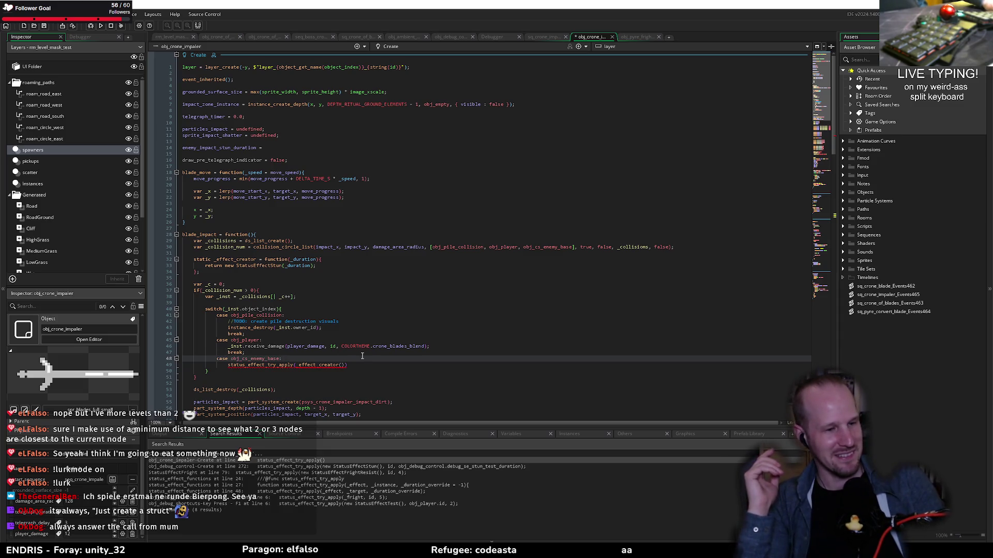
click(457, 367)
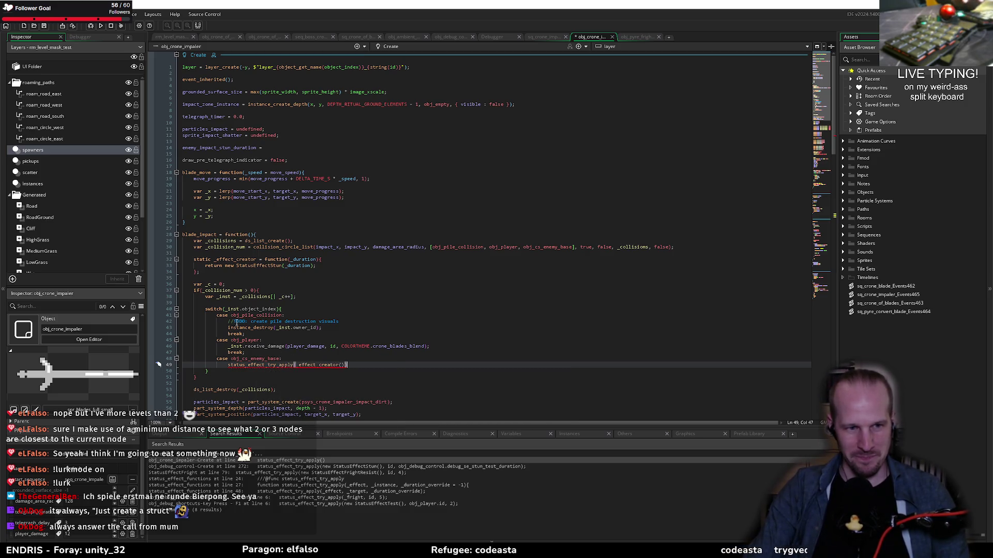
- Give enemy_impact_stun_duration a value of 2 on line 14
click(235, 149)
key(End)
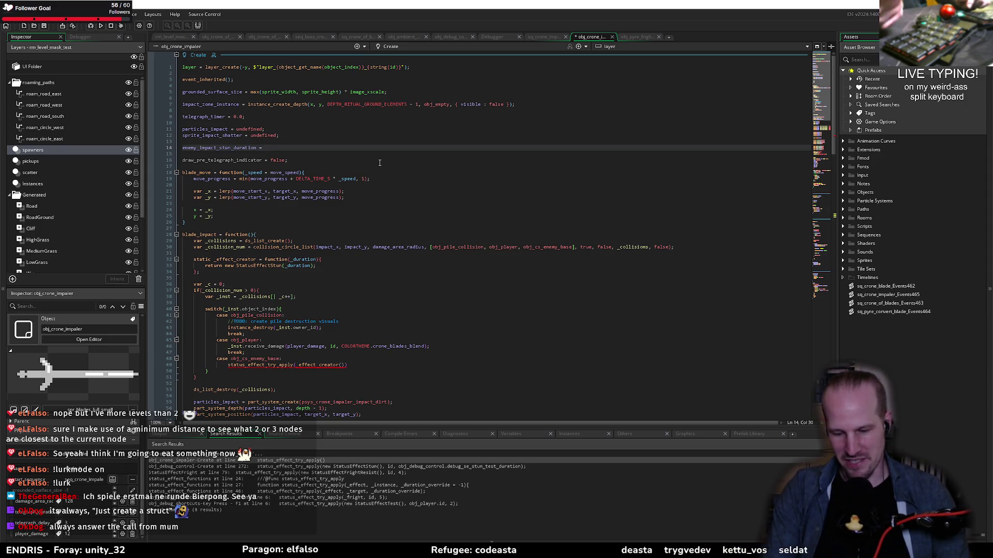
text(2;)
key(Escape)
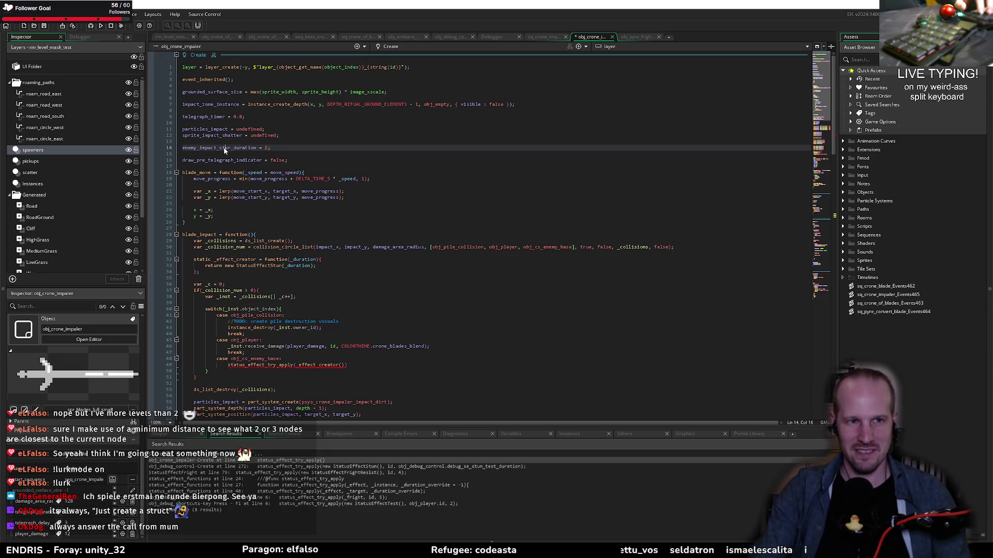
click(248, 185)
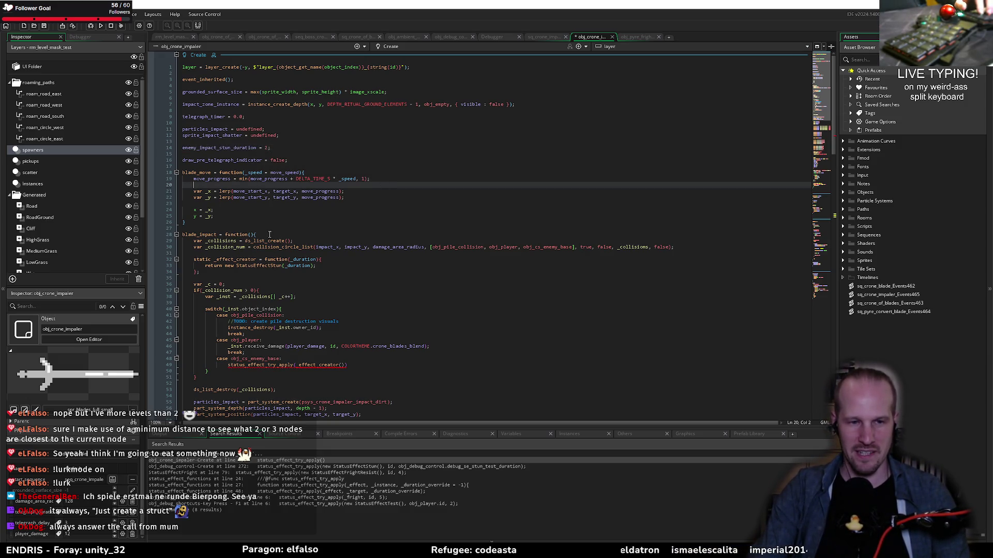
click(268, 148)
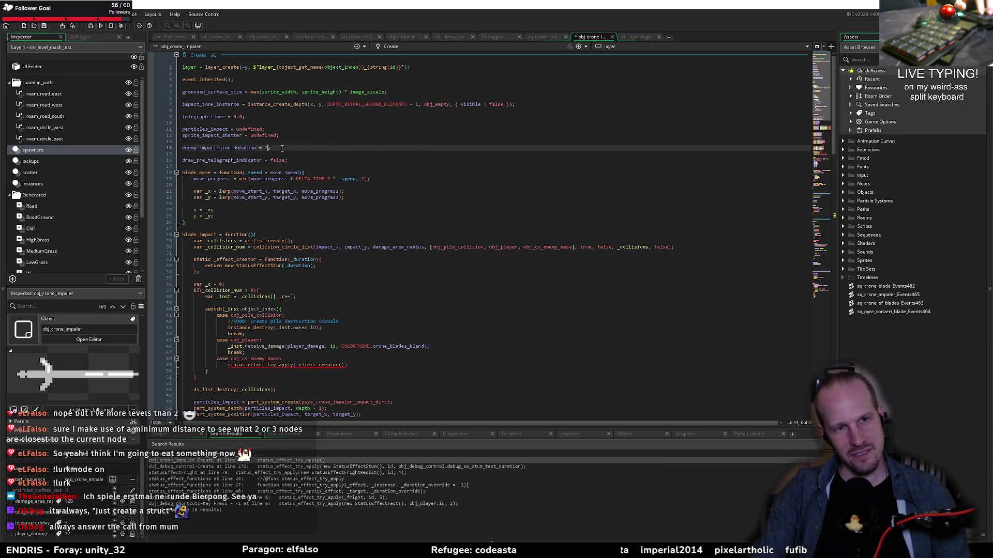
text(2)
double_click(231, 149)
key(ctrl+c)
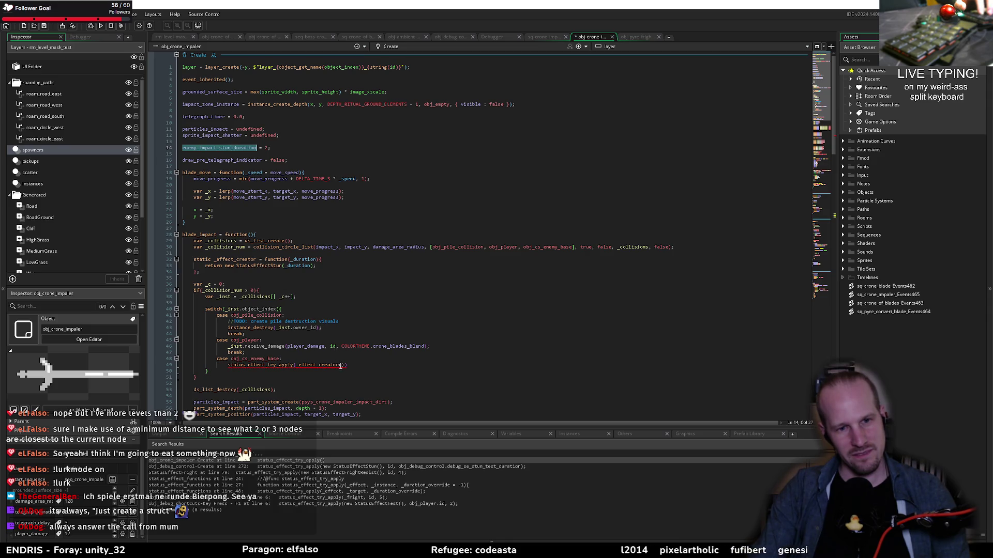
- Make the stun duration enemy_impact_stun_duration + random(0.5) in the effect call and save
click(340, 365)
key(ctrl+v)
text(+ ra)
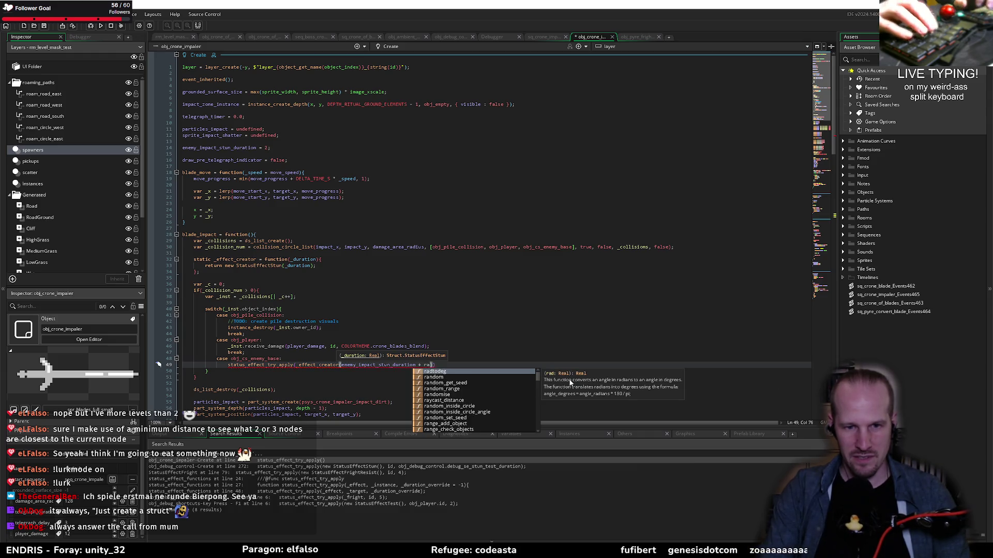
text(ndom()
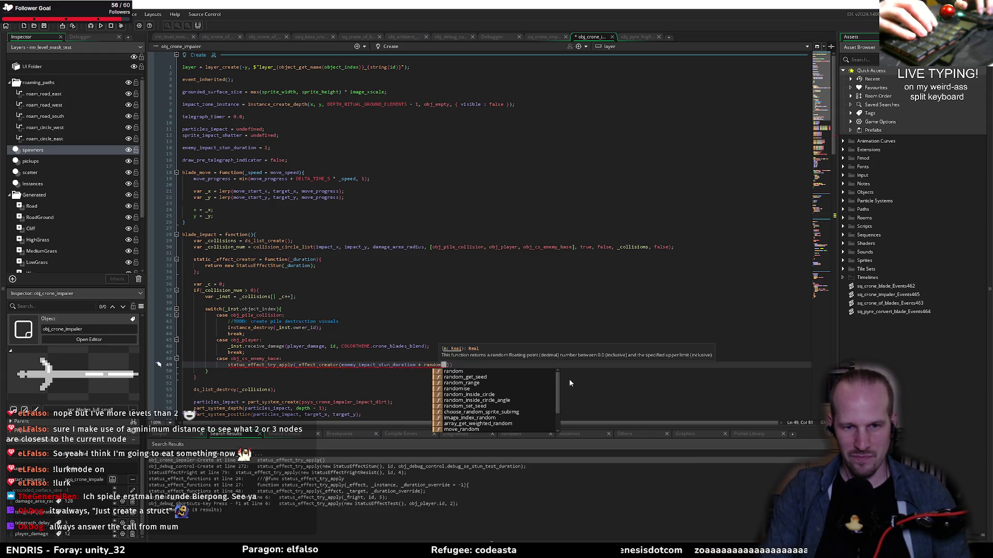
text(0.5)
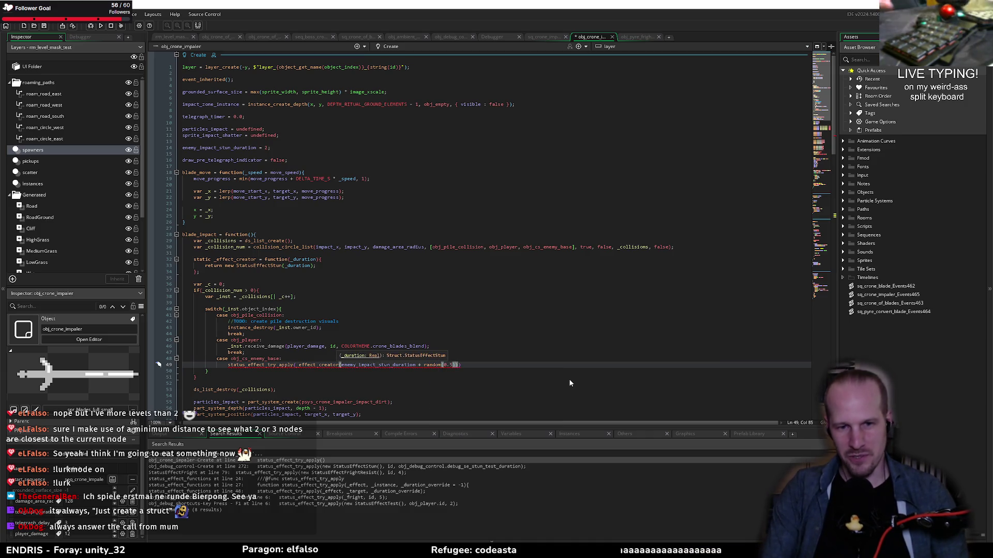
text()), )
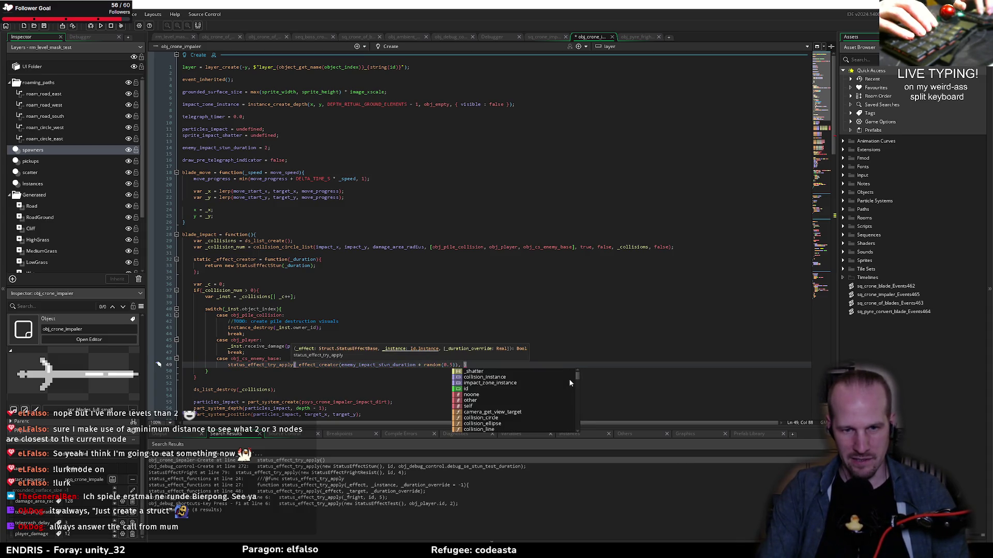
text(_inst);)
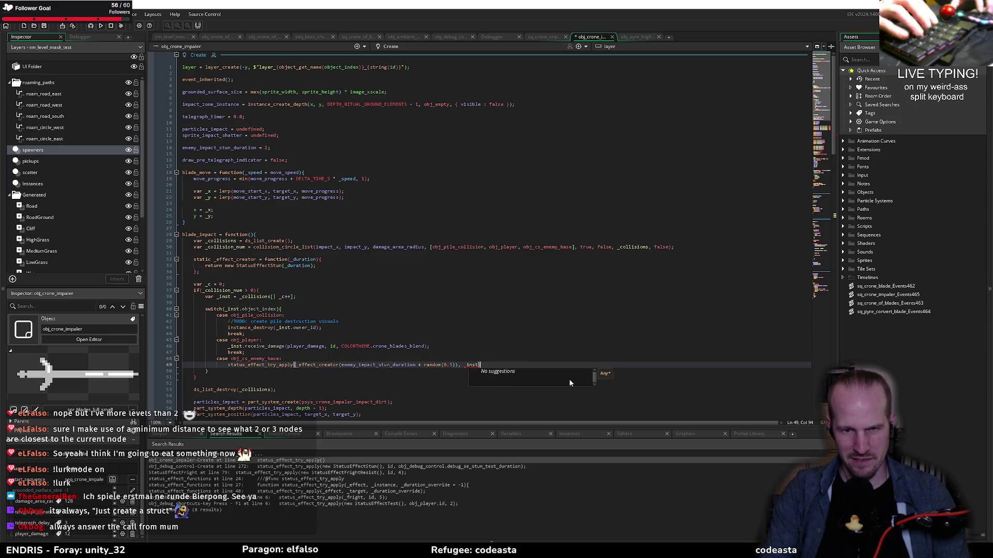
key(ctrl+s)
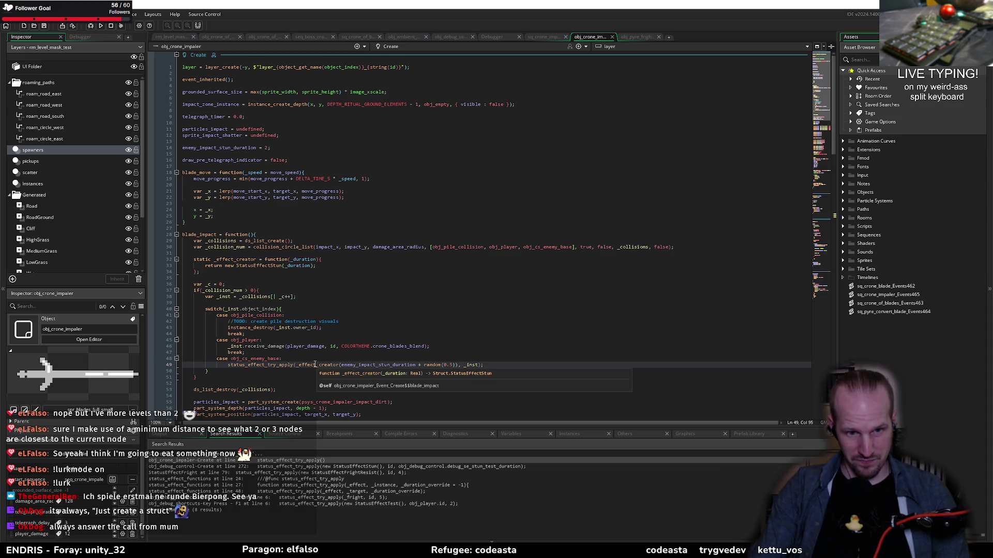
mouse_move(269, 366)
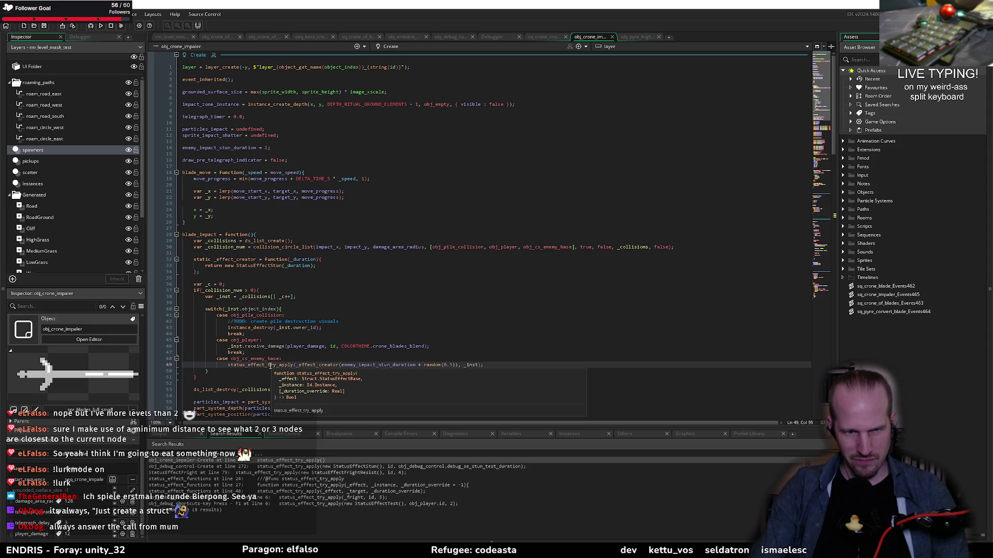
mouse_move(315, 366)
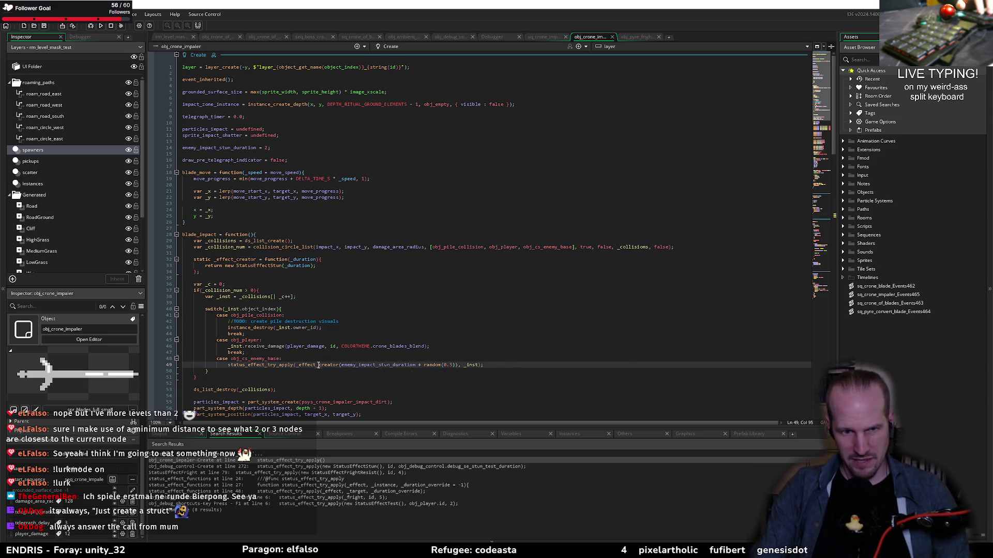
- End the enemy collision case with a break; line below the stun call
key(ctrl+Right)
click(501, 367)
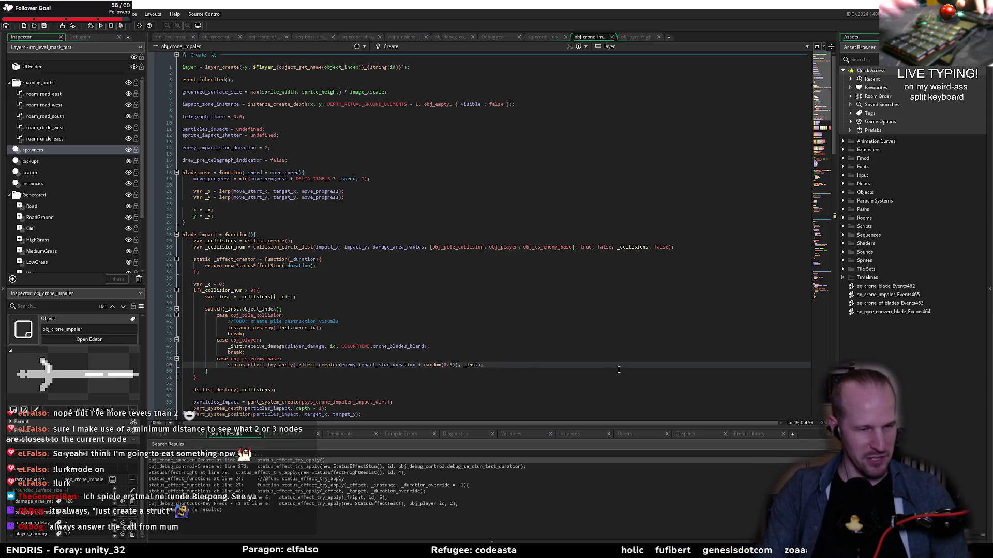
key(Return)
text(break;)
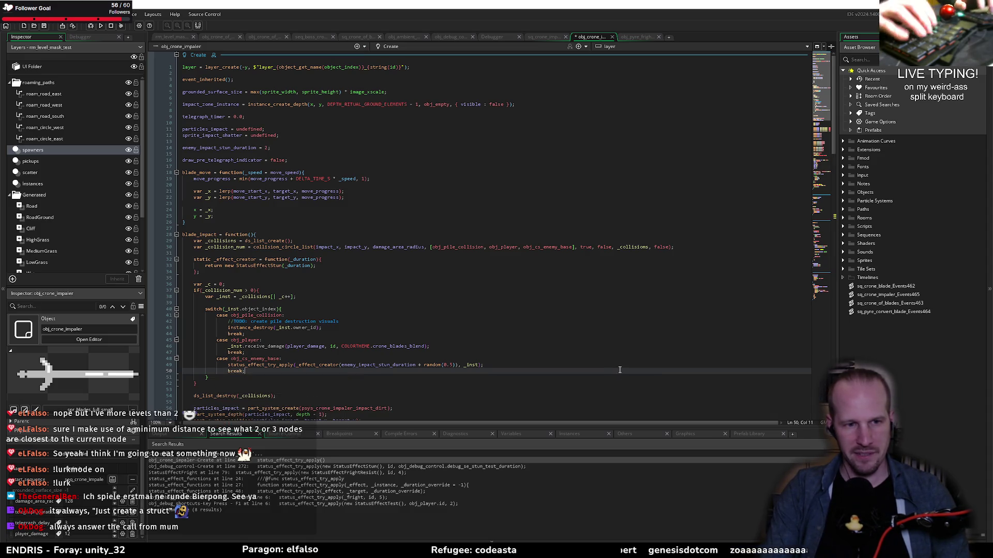
click(245, 304)
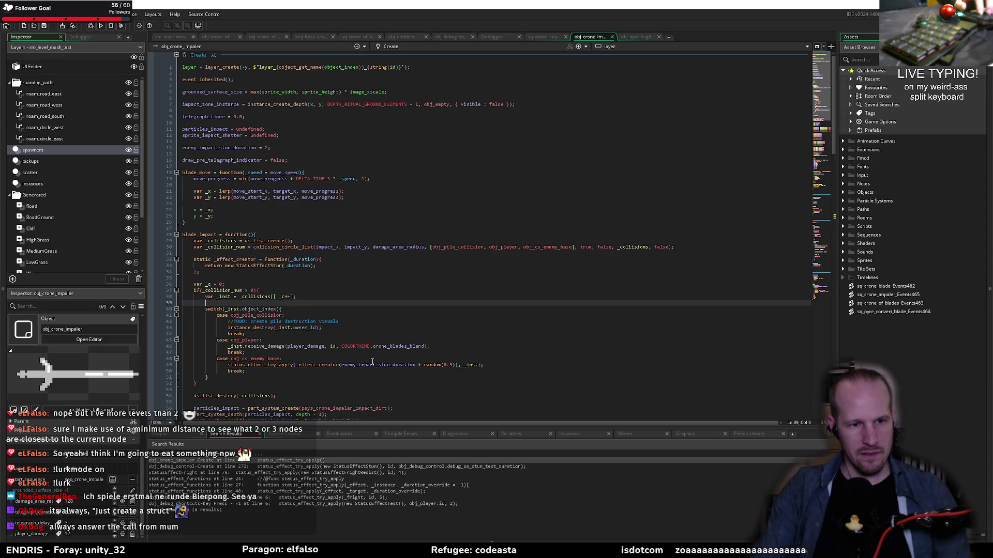
scroll(246, 300, down, 4)
click(260, 298)
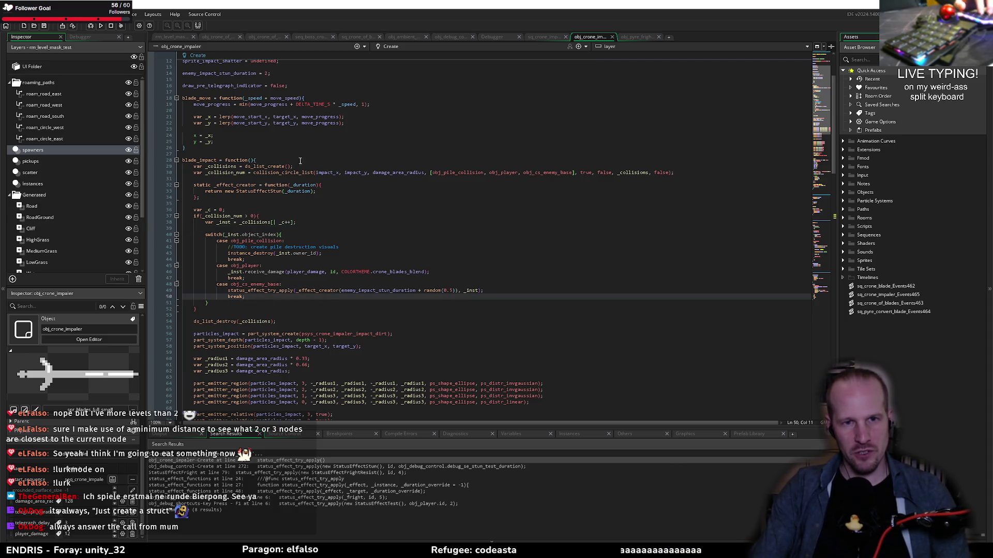
click(91, 28)
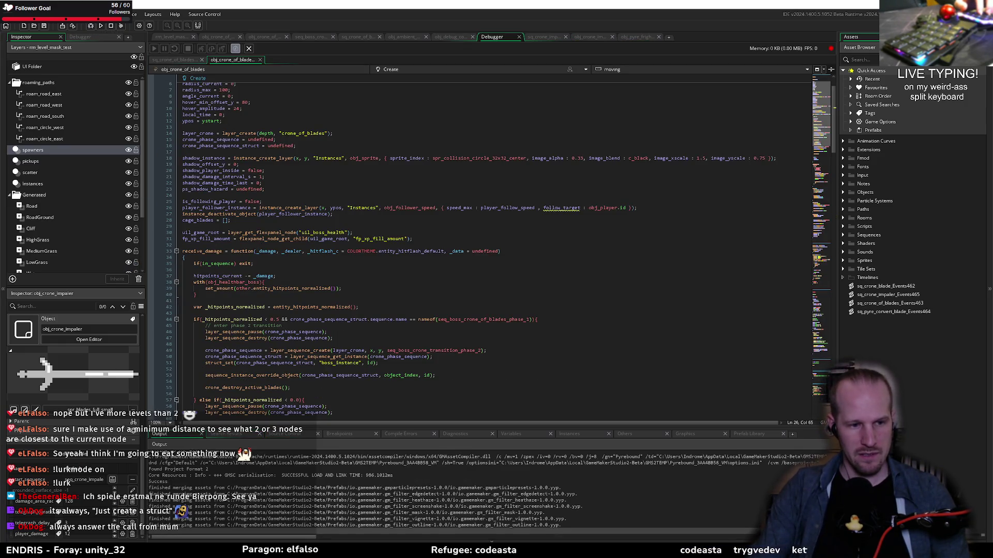
- Let the Pyrebound debug build load and choose PLAY from its title menu
click(254, 293)
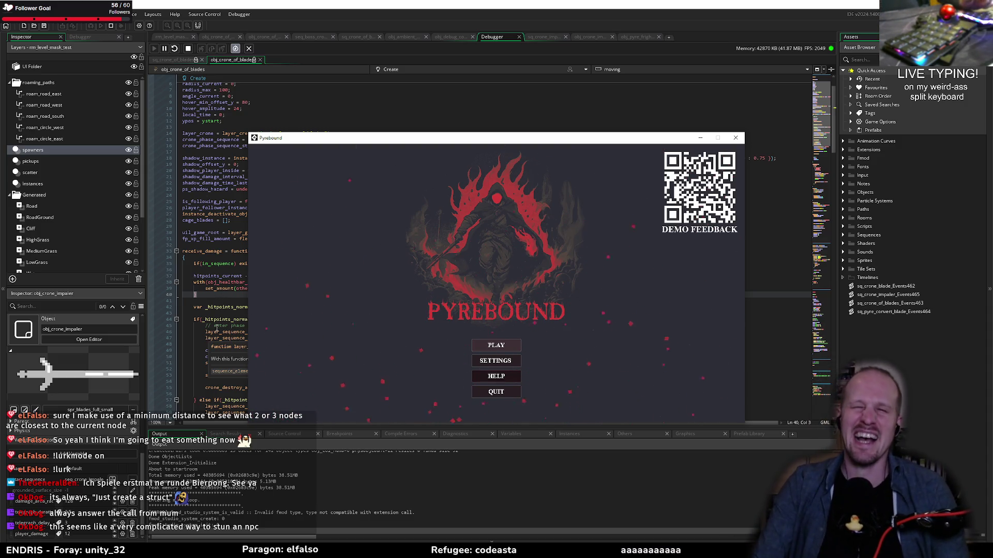
click(501, 350)
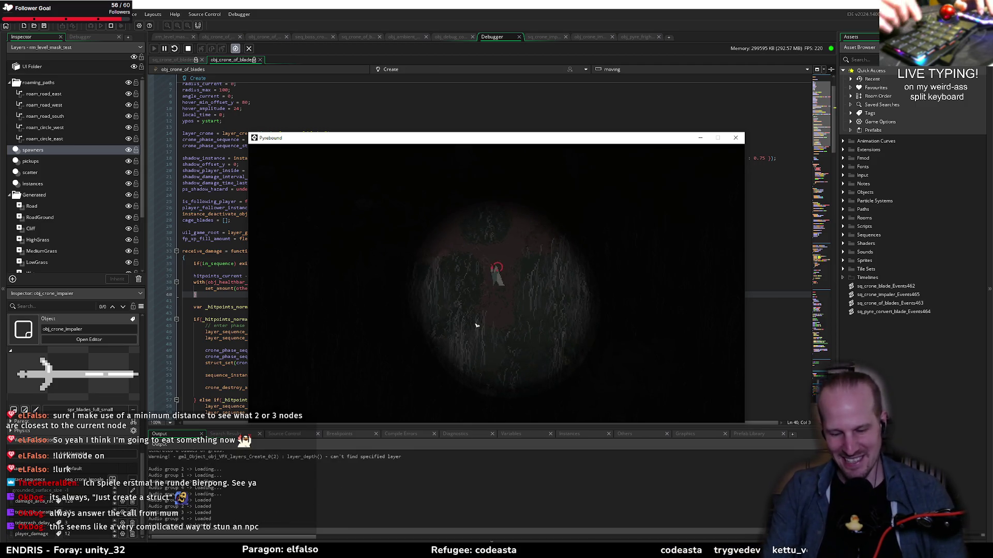
- Fight the Crone of Blades boss using WASD movement, then pause and return to GameMaker
key(w)
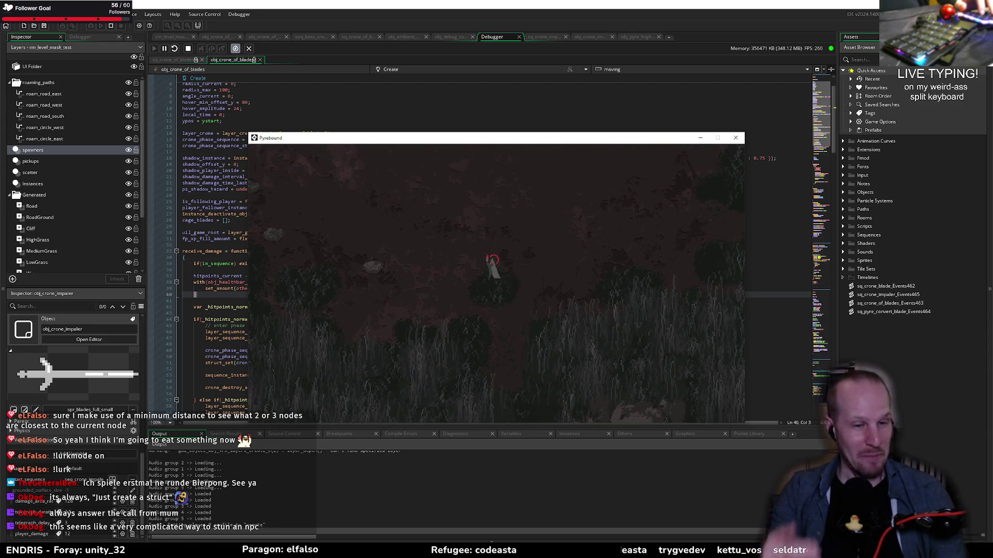
key(a)
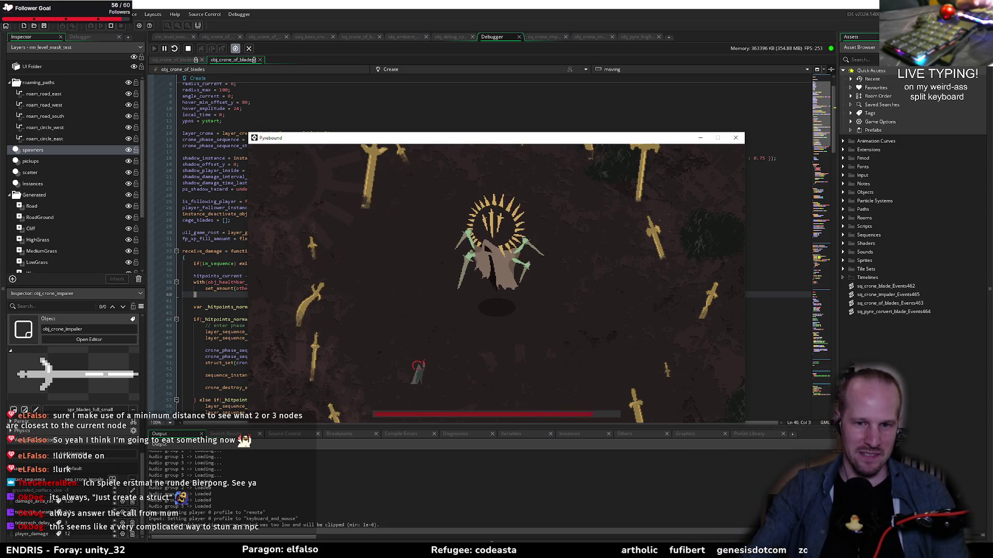
key(w)
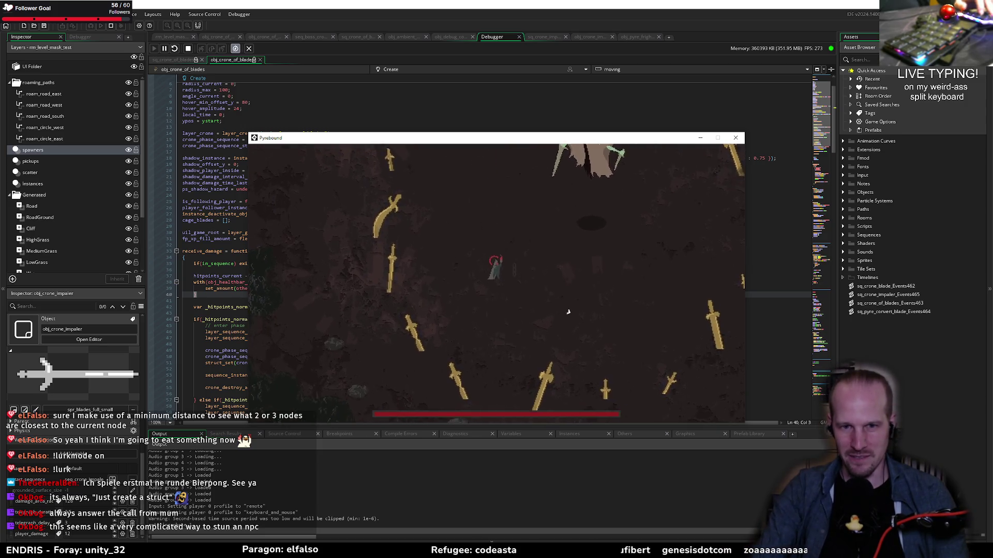
key(w)
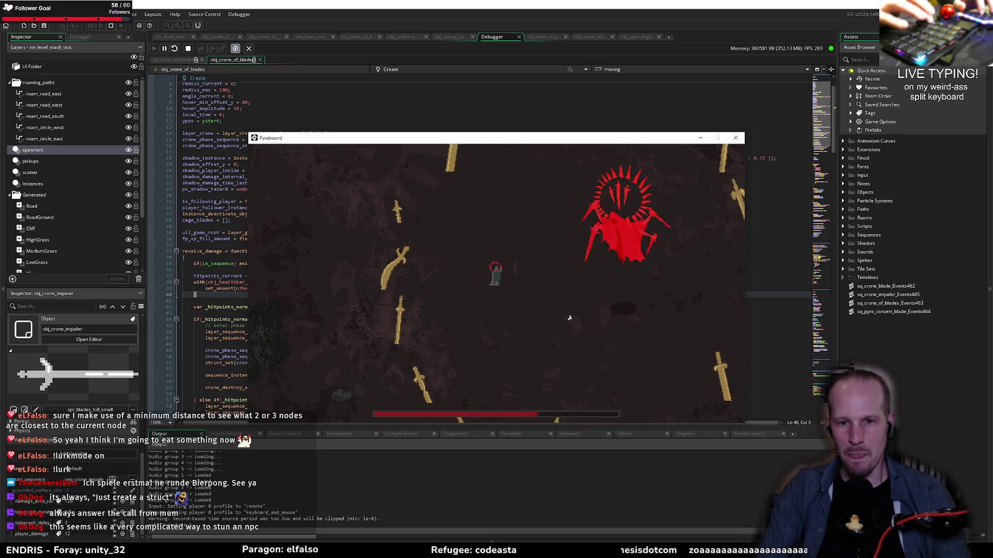
key(w)
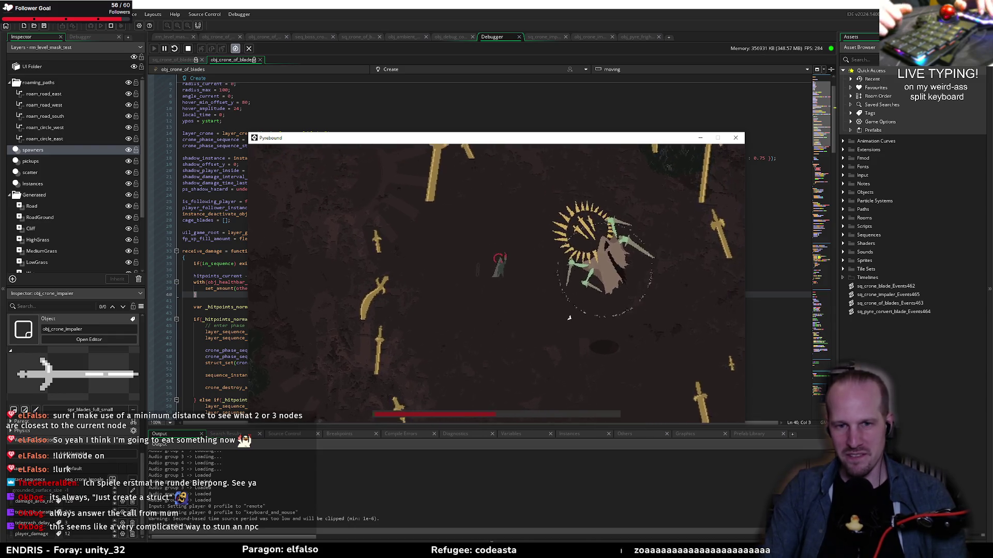
key(s)
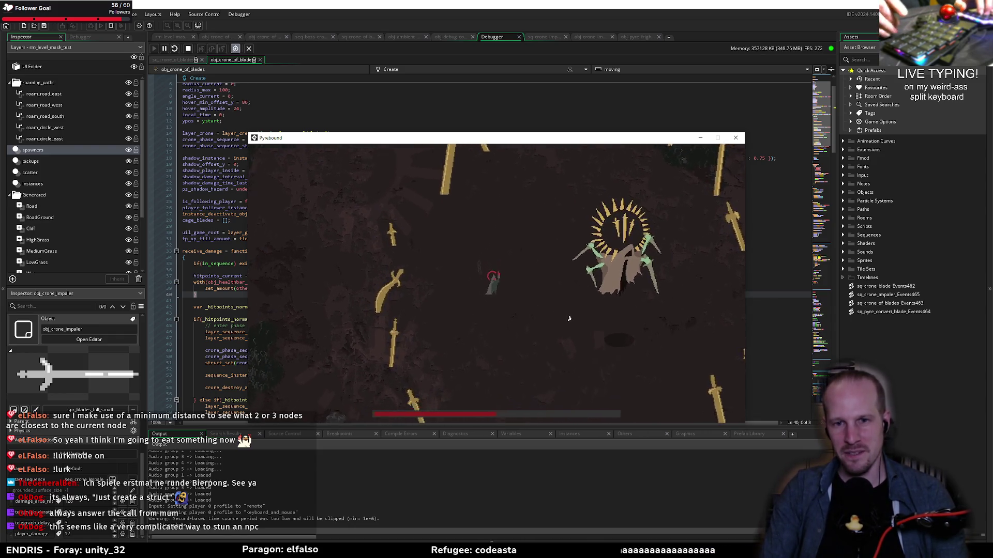
key(w)
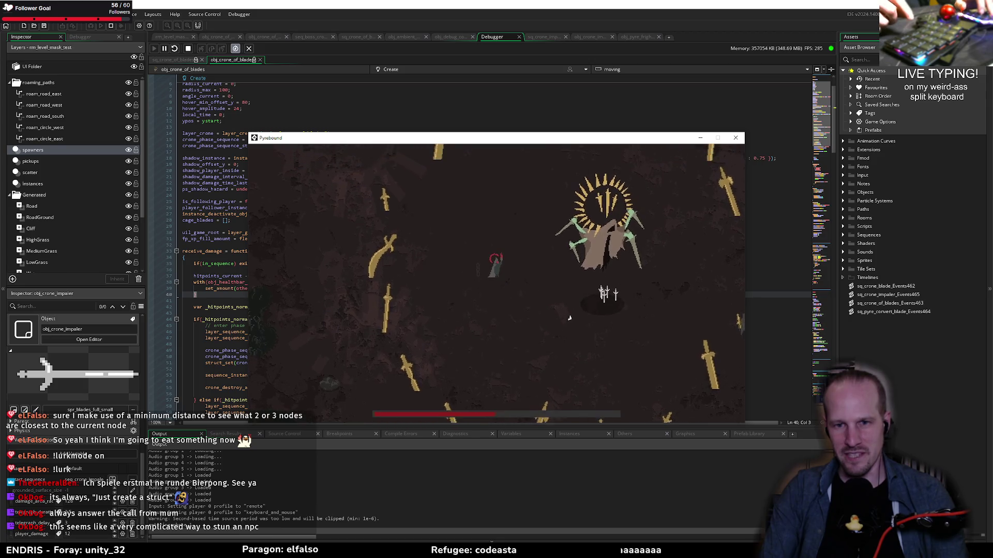
key(w)
key(d)
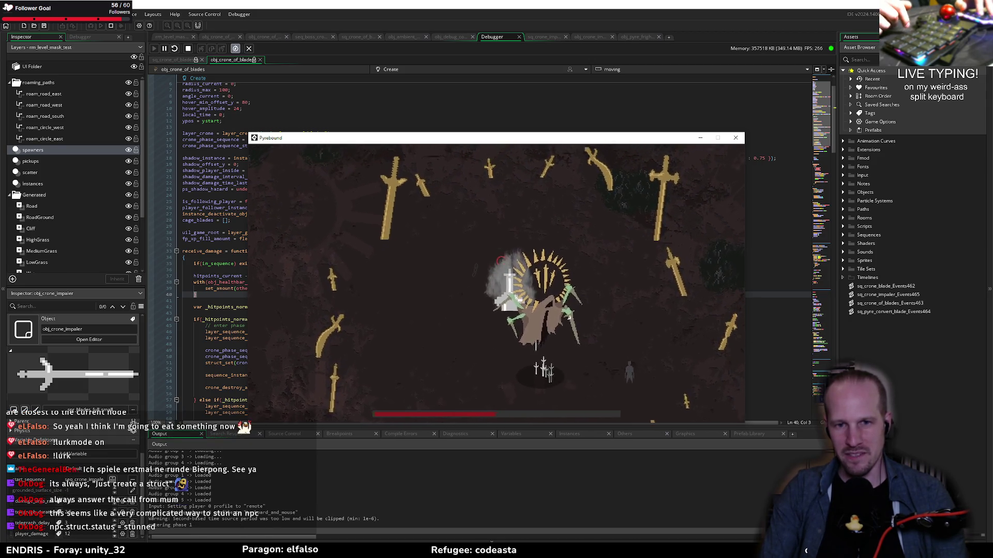
key(s)
key(d)
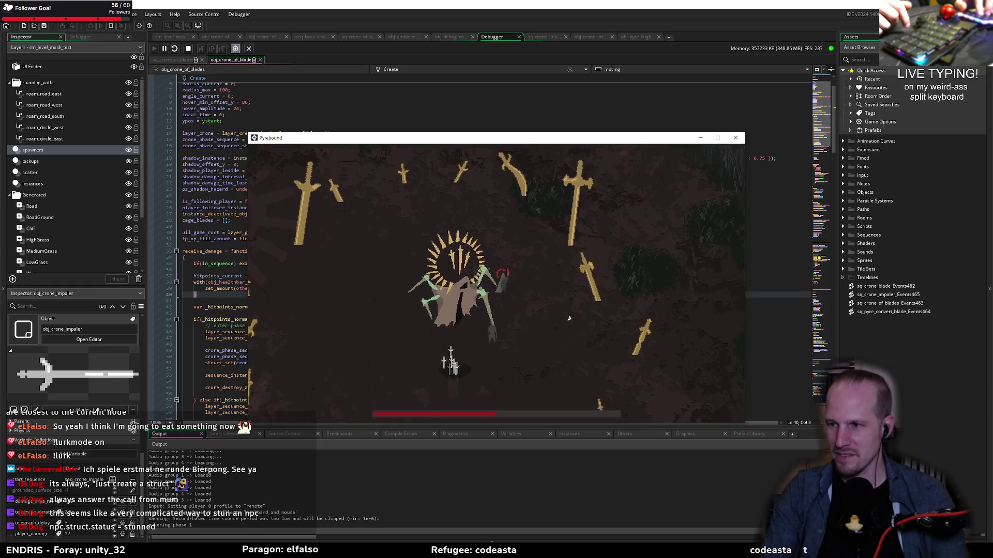
key(s)
key(d)
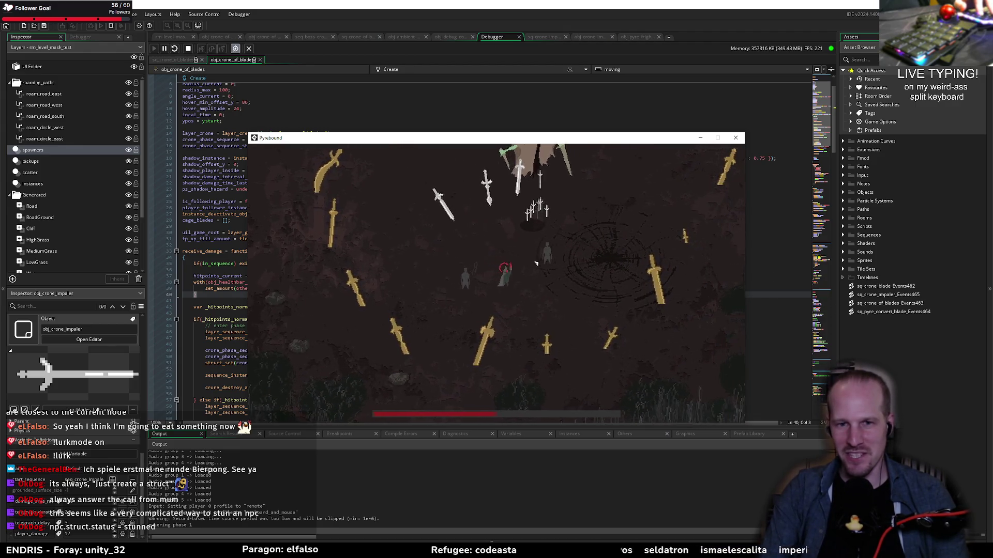
key(d)
key(d)
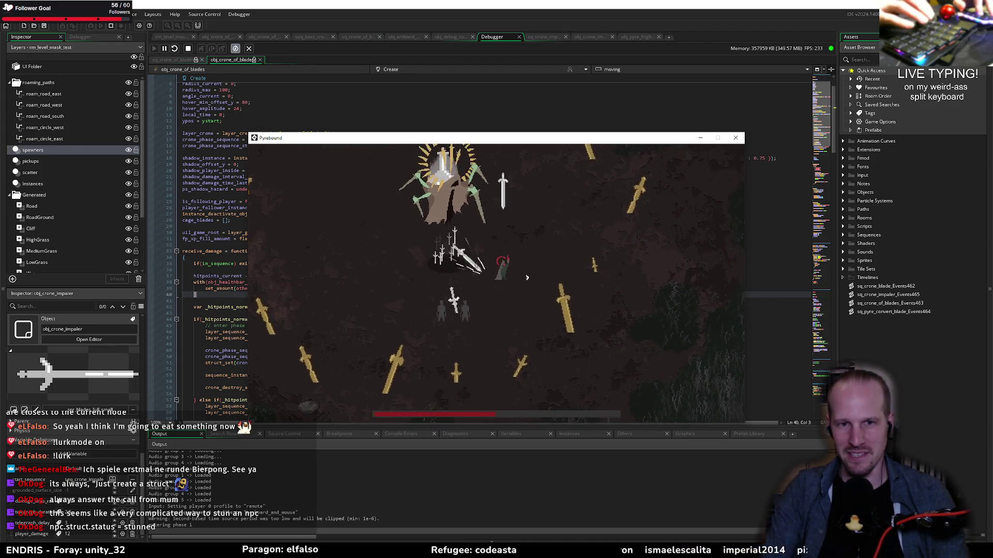
key(w)
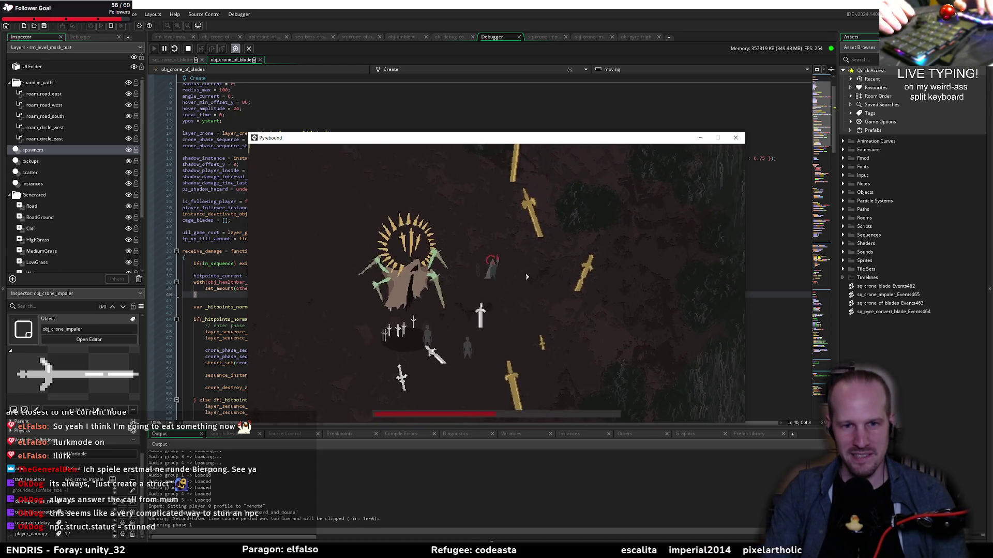
key(a)
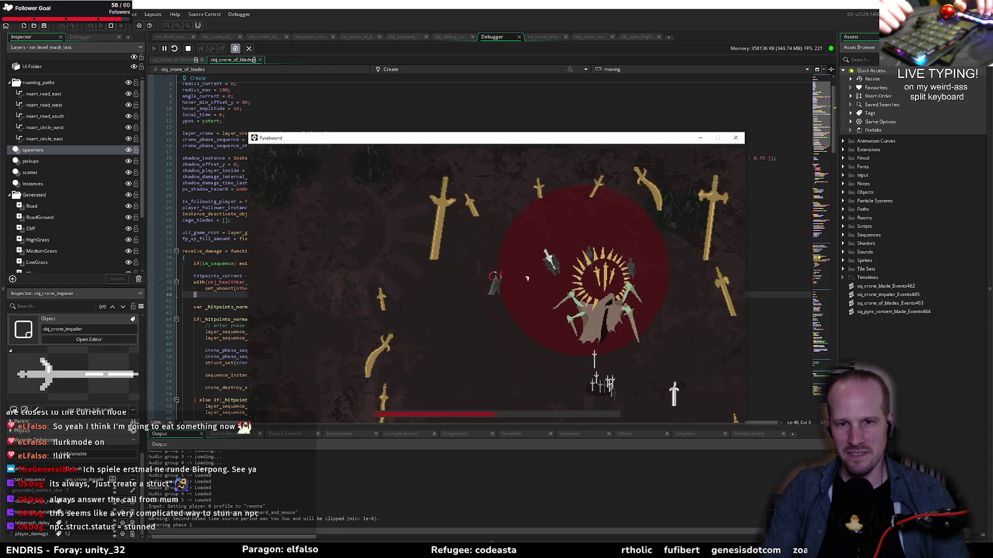
key(s)
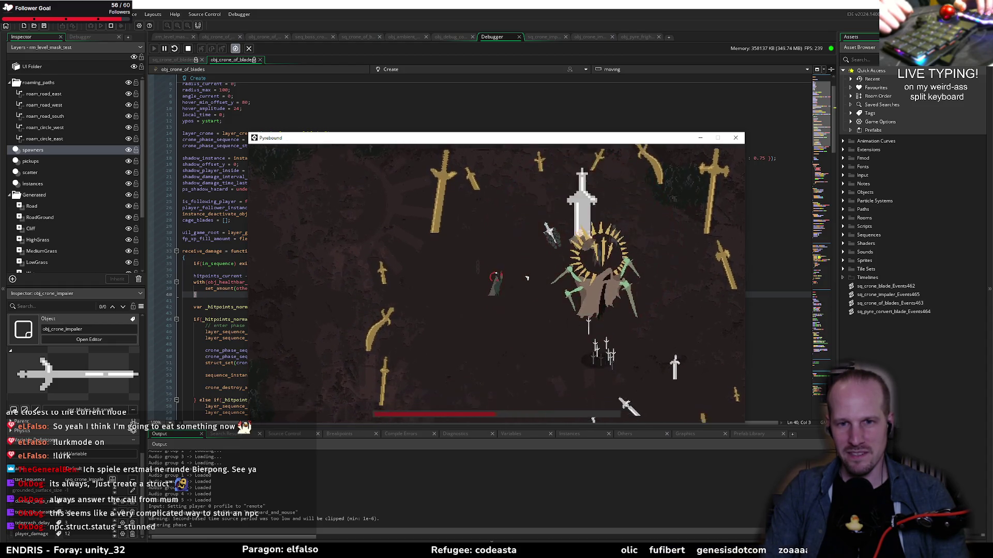
key(s)
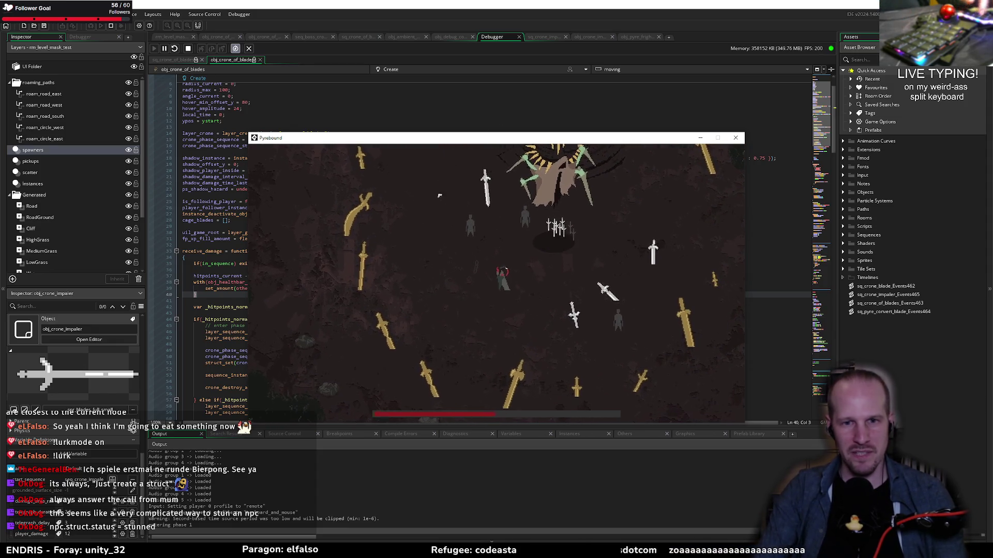
key(Escape)
click(314, 4)
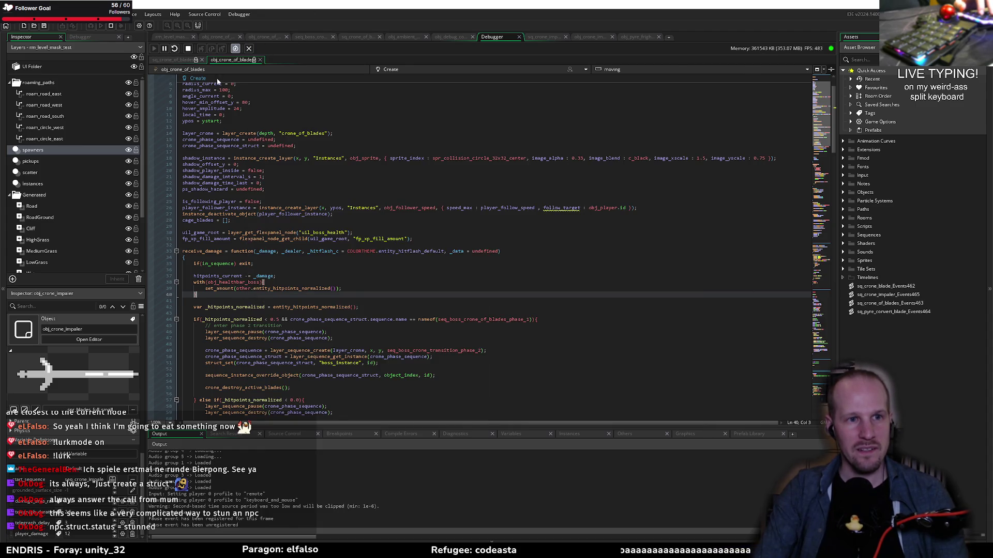